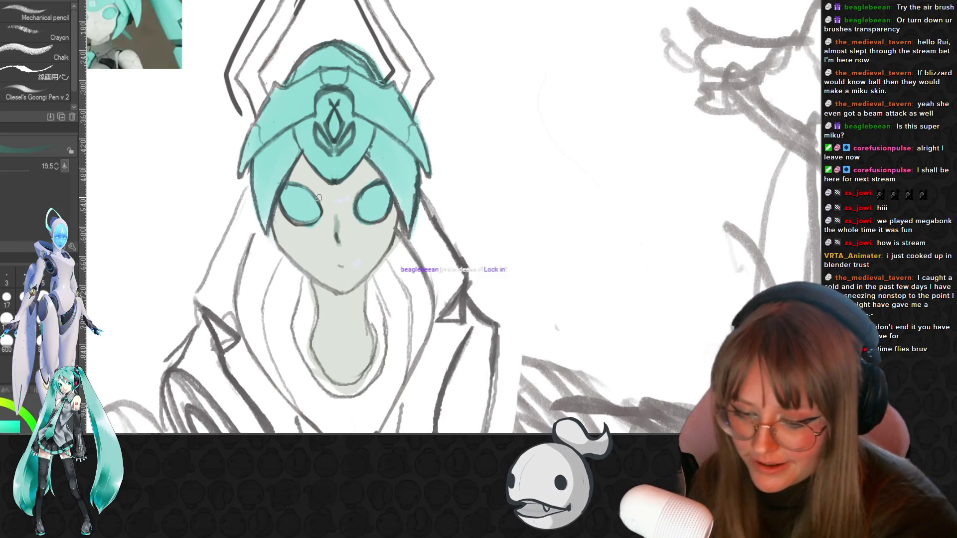
Sample the face grey and shade softly around the eyes and beneath the helmet with pencil and brush
key(i)
click(339, 234)
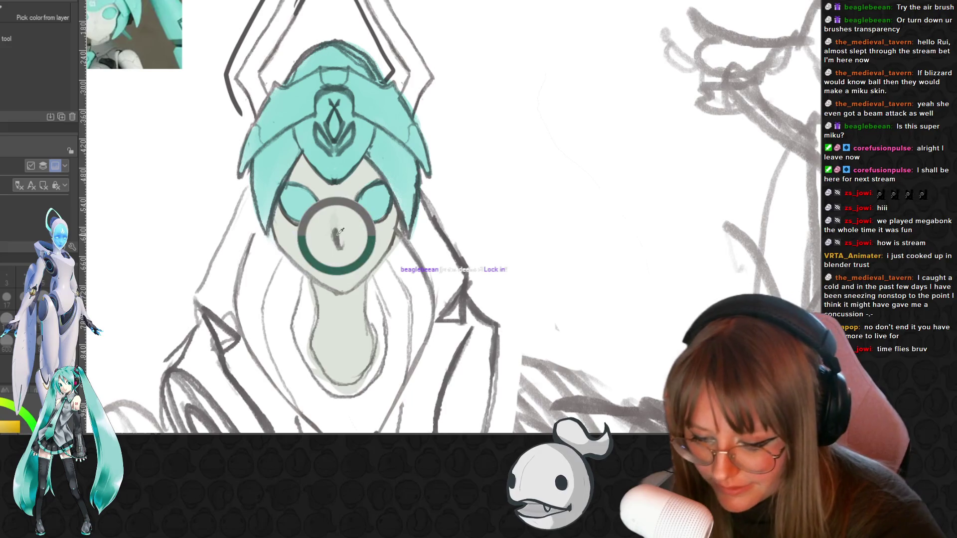
key(p)
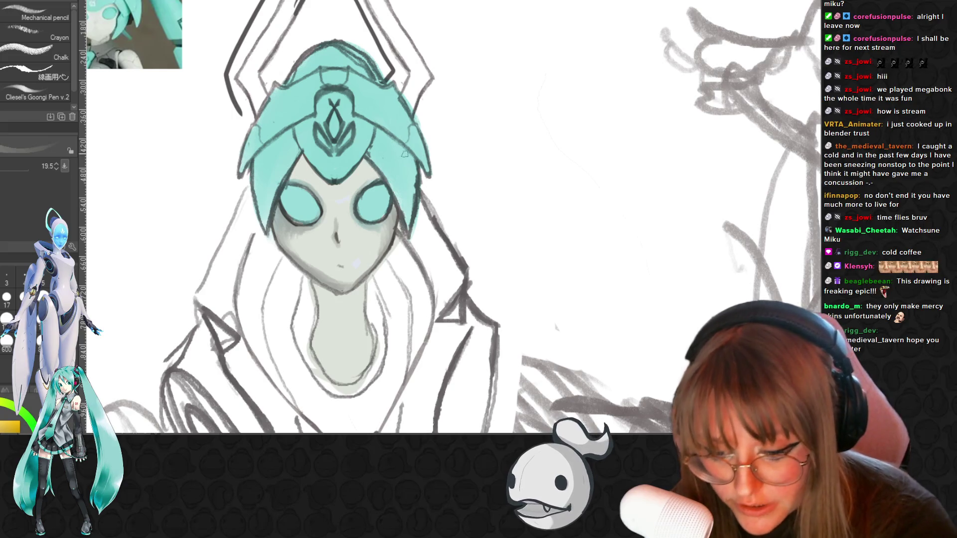
key(b)
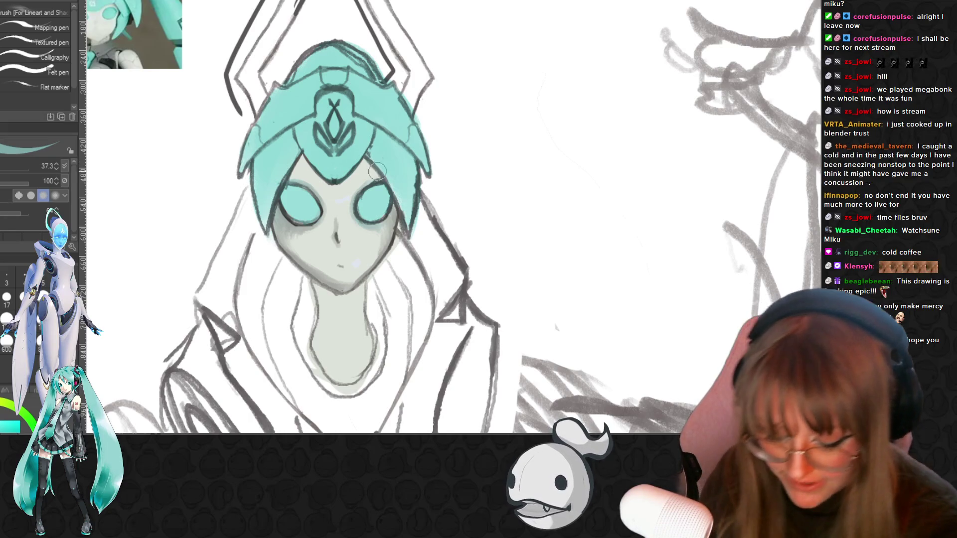
key(p)
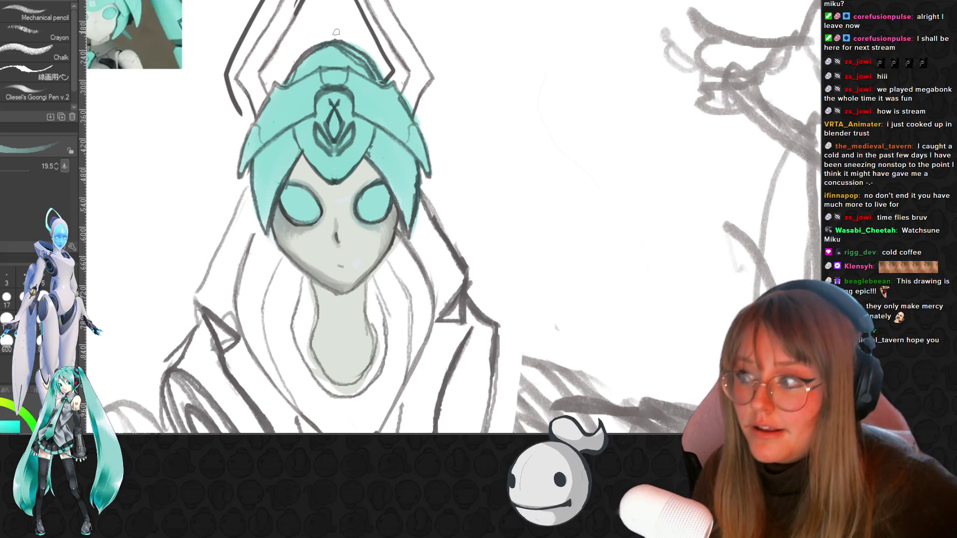
scroll(351, 41, down, 2)
scroll(352, 41, down, 2)
scroll(351, 41, down, 1)
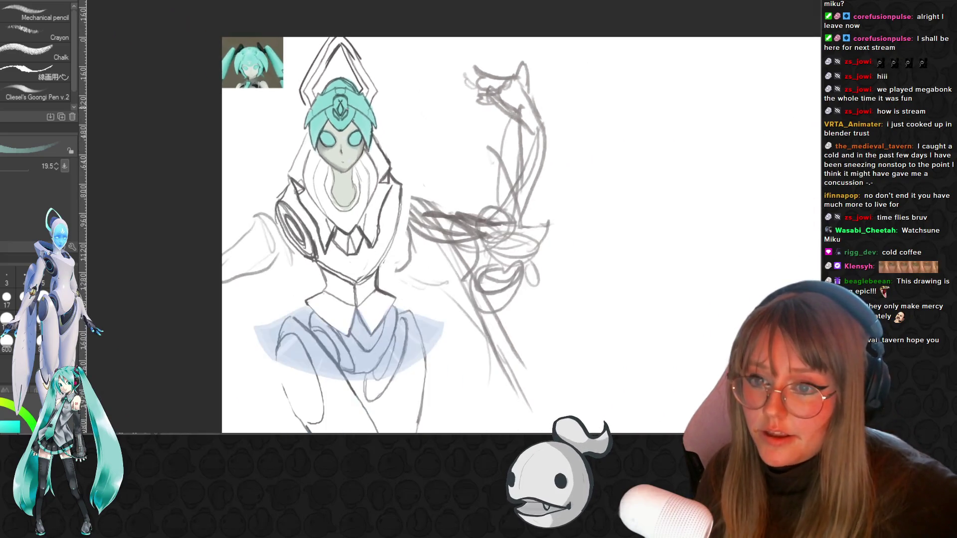
scroll(415, 118, up, 1)
scroll(415, 118, up, 1)
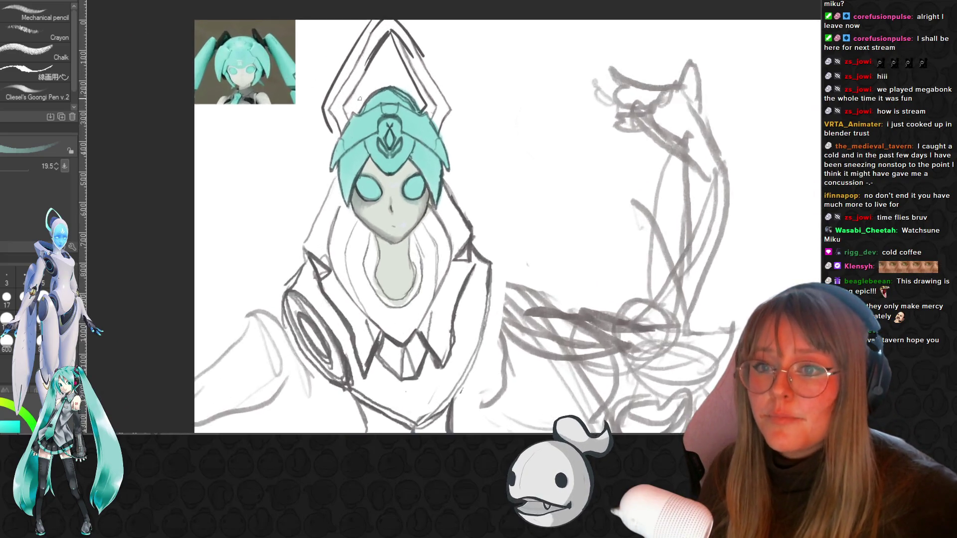
scroll(415, 118, up, 2)
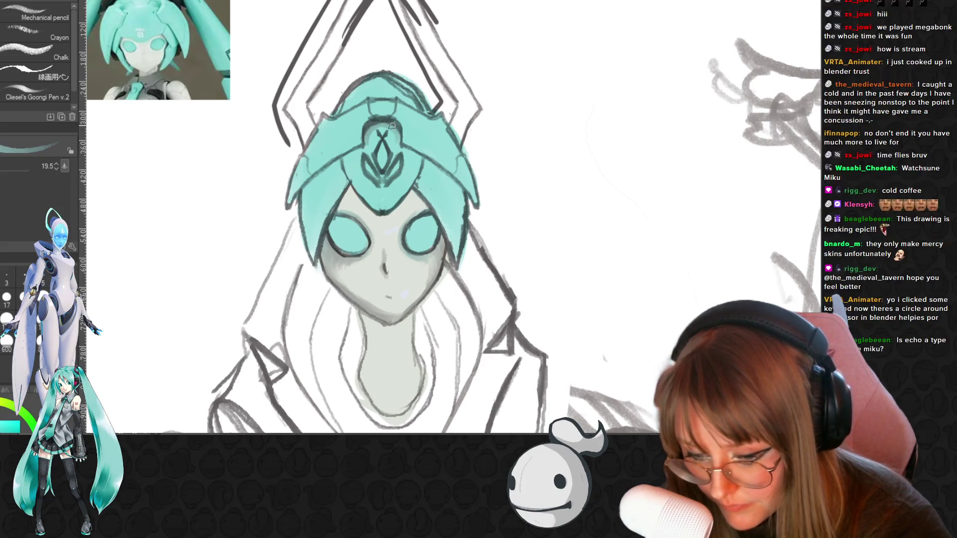
Sample the face colour and deepen the grey shading under the helmet
alt+click(395, 119)
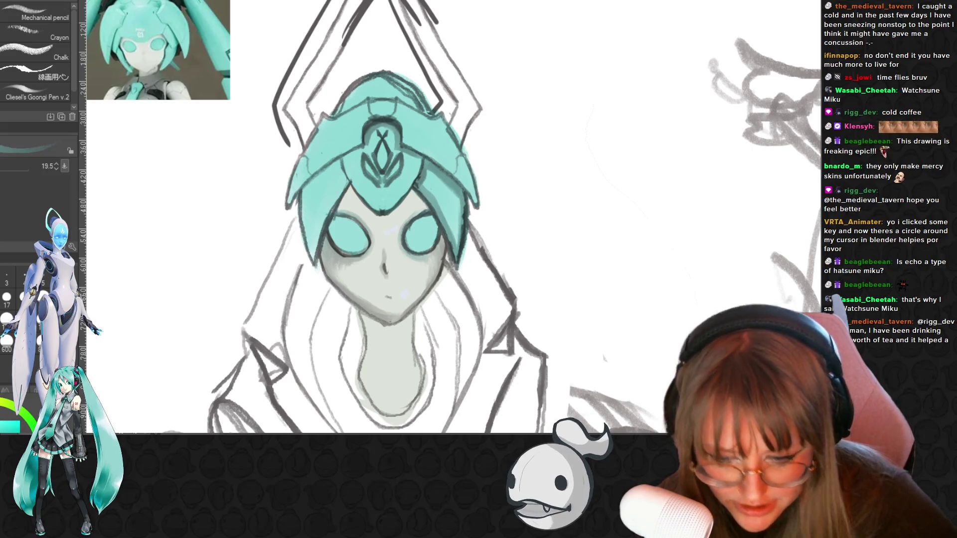
scroll(609, 273, down, 2)
scroll(610, 273, down, 2)
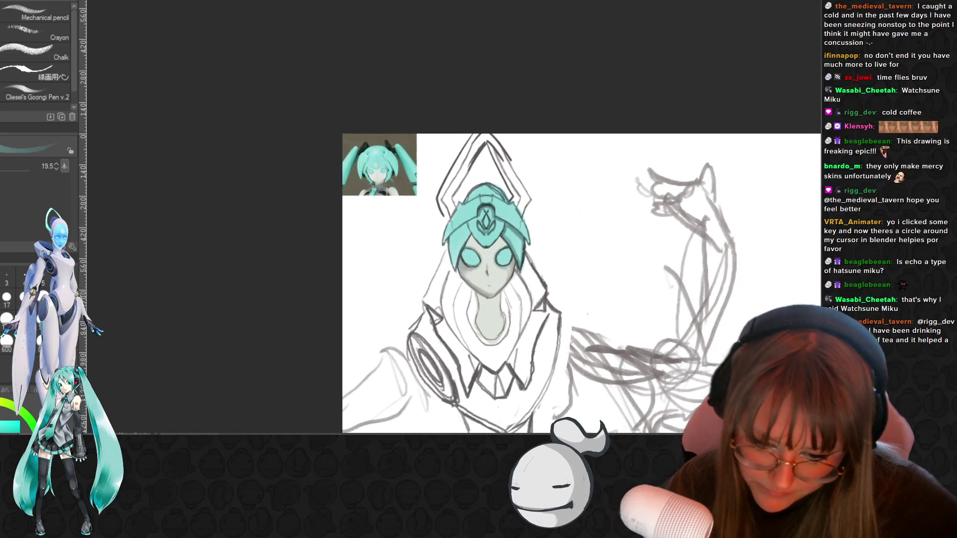
scroll(581, 284, down, 2)
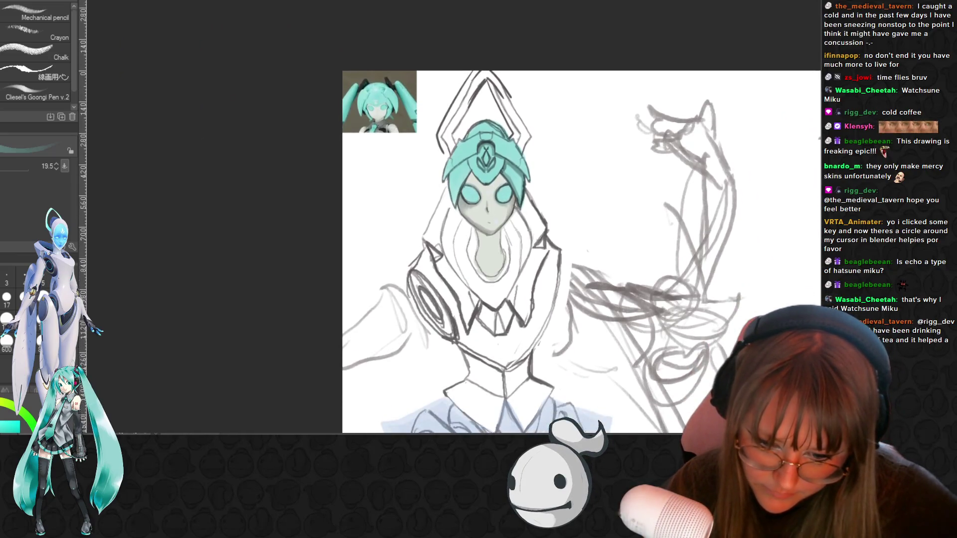
scroll(581, 285, down, 2)
scroll(643, 224, down, 1)
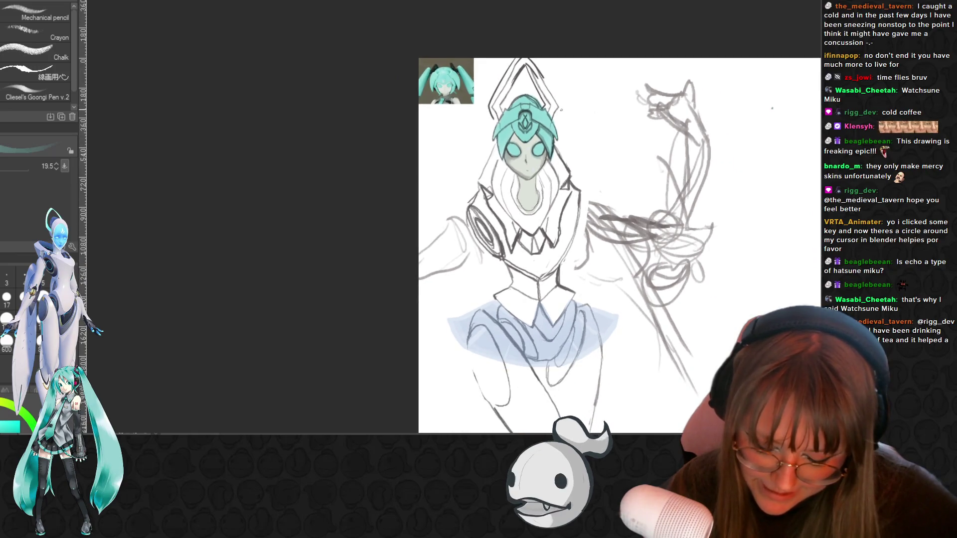
scroll(572, 112, up, 1)
scroll(572, 113, up, 1)
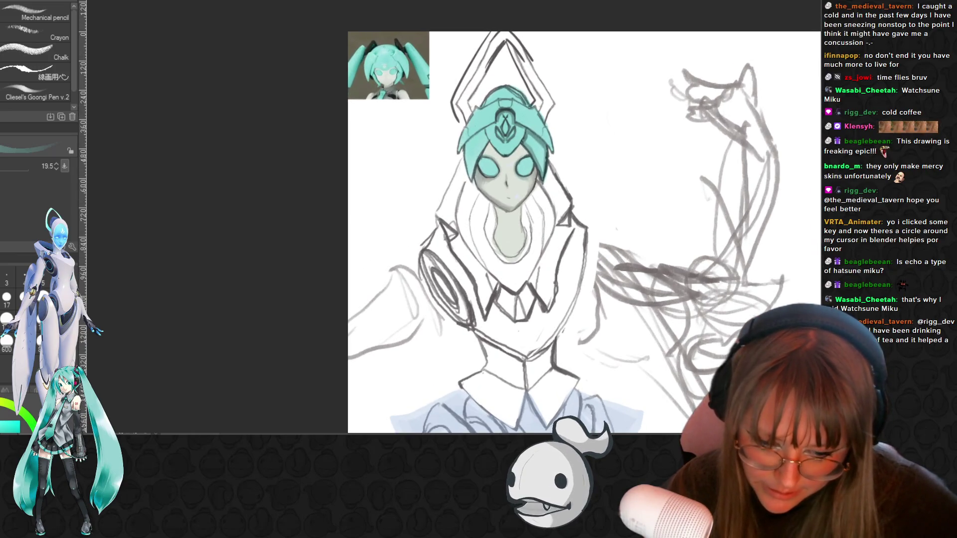
scroll(686, 270, down, 2)
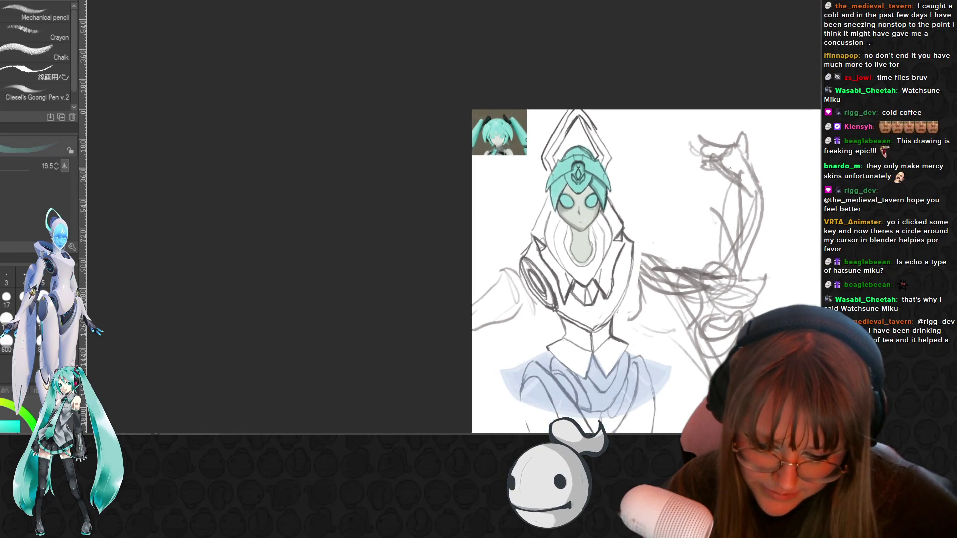
scroll(674, 155, up, 1)
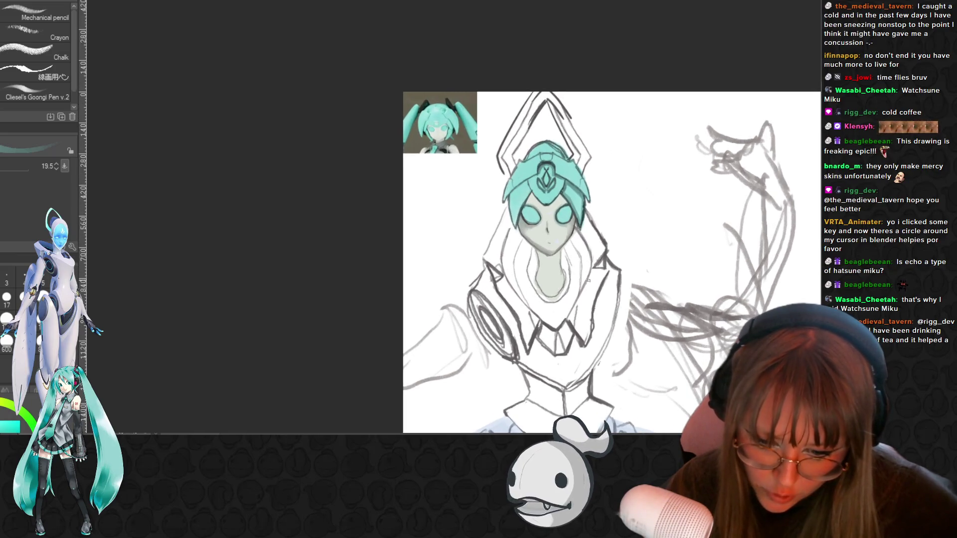
scroll(589, 281, up, 1)
scroll(588, 280, up, 1)
scroll(588, 280, up, 1)
scroll(588, 280, up, 1)
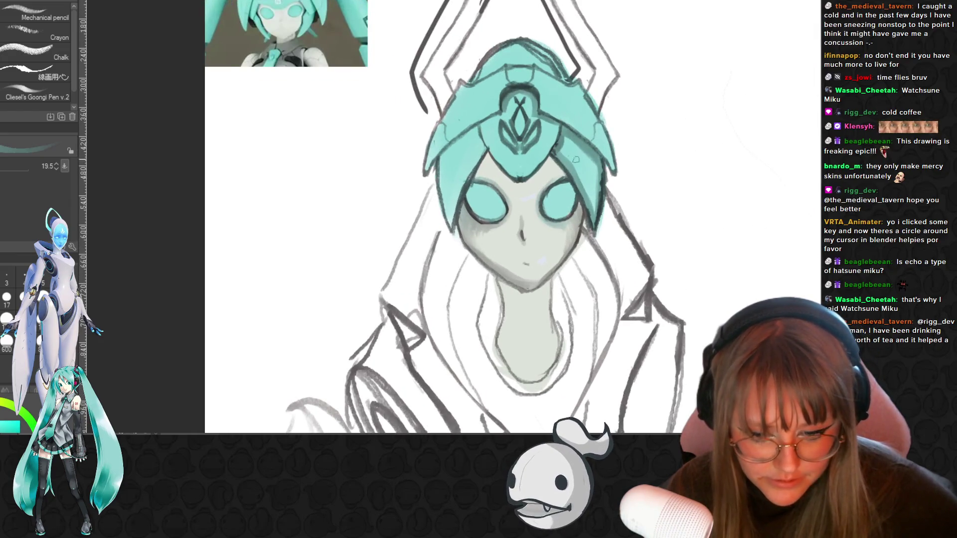
scroll(575, 158, up, 1)
scroll(632, 145, up, 1)
Sample the face grey and darken the outlines around both eyes
alt+click(513, 237)
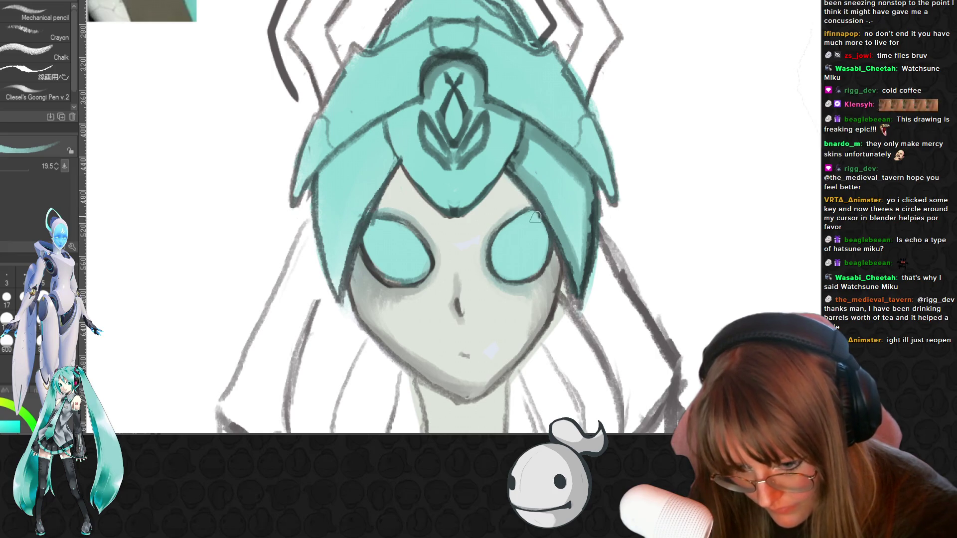
Paint a white diamond in the helmet emblem's centre and strengthen the emblem's dark outline
key(alt)
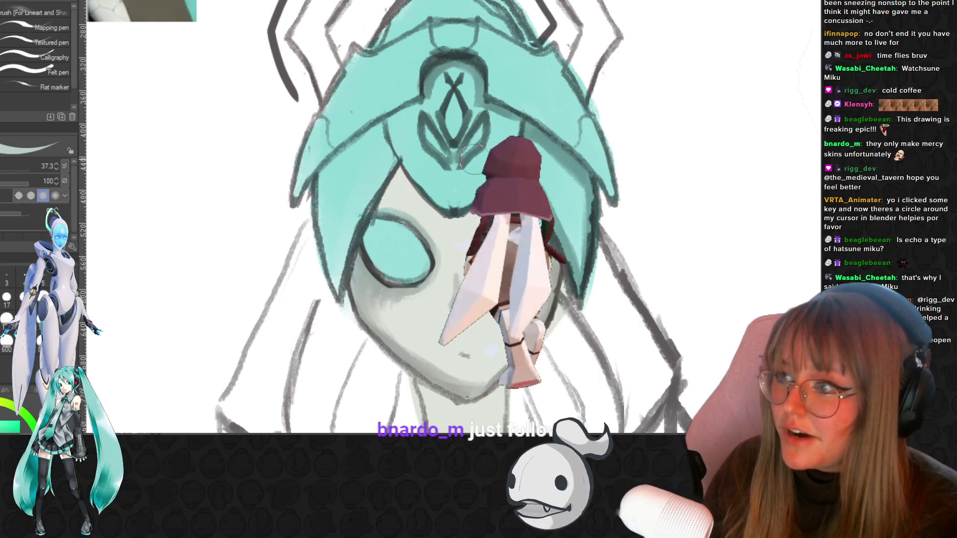
key(p)
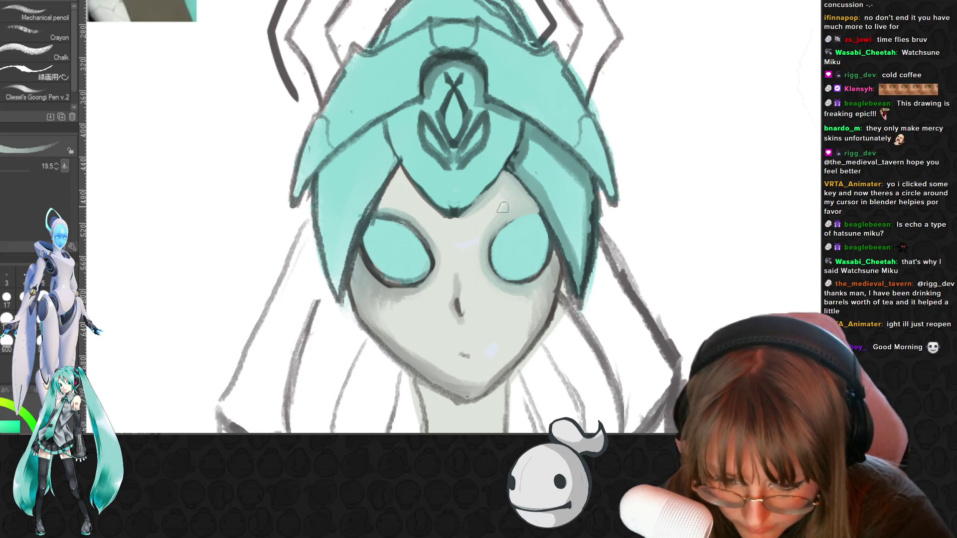
key(i)
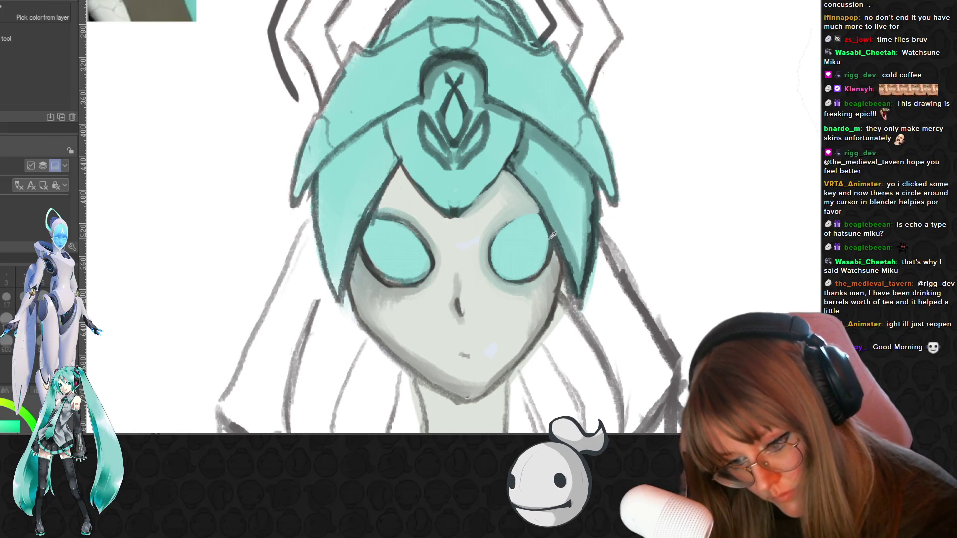
key(b)
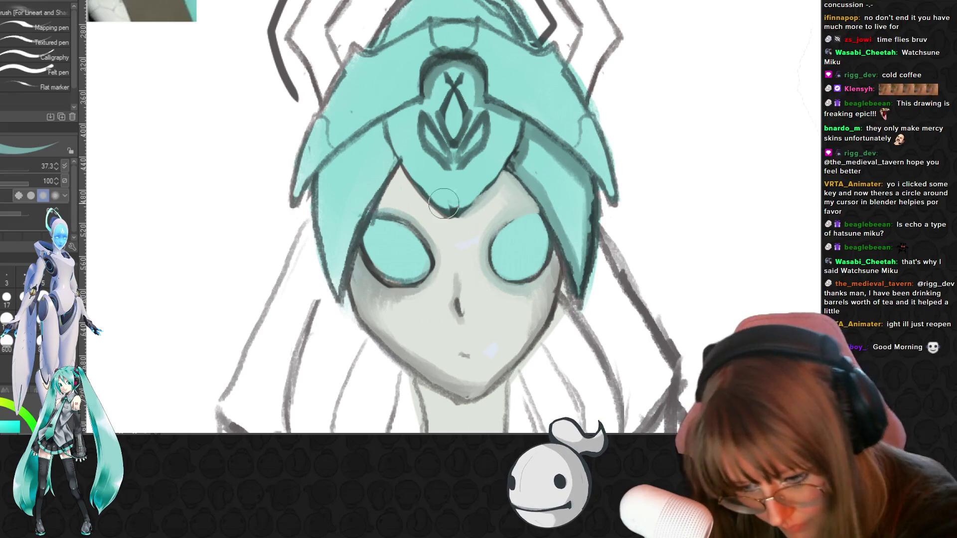
key(i)
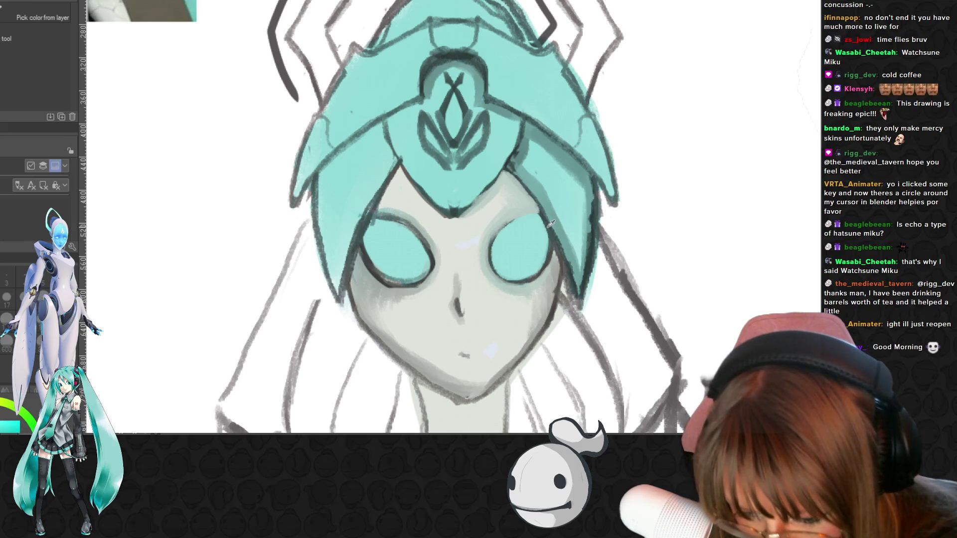
key(b)
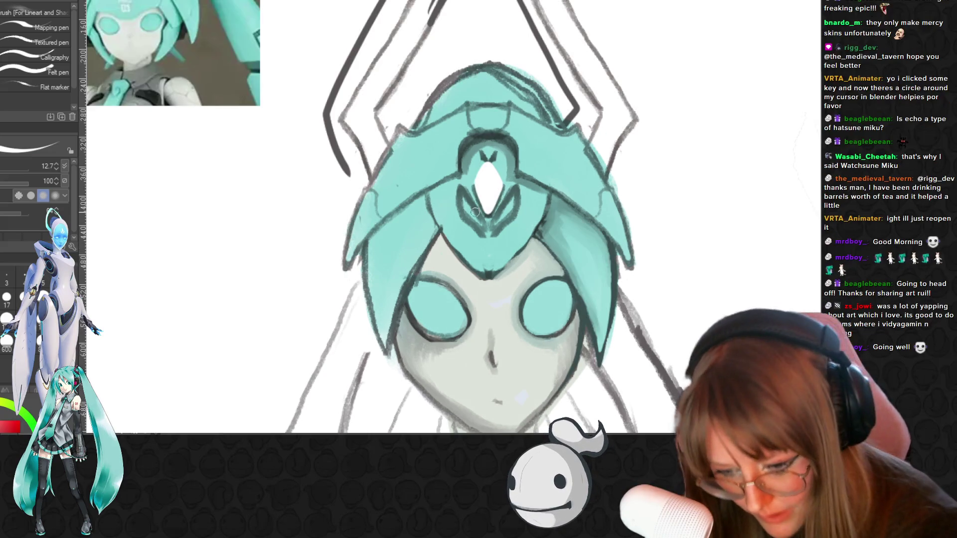
Paint white strokes on the gem's edges, then soften its glow with a smaller Soft airbrush
mouse_move(463, 180)
mouse_down()
mouse_move(457, 210)
mouse_move(485, 233)
mouse_up()
drag(464, 199, 486, 227)
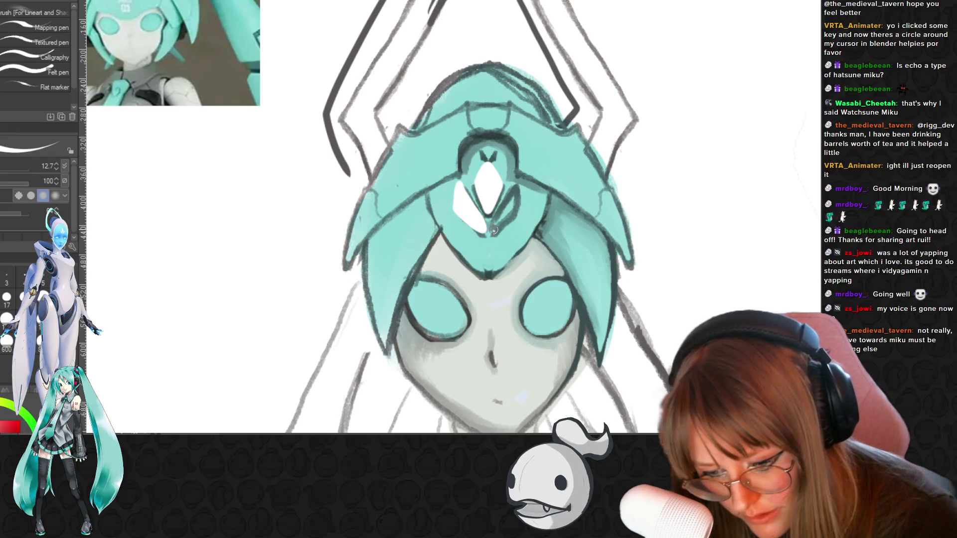
mouse_move(516, 186)
mouse_down()
mouse_move(521, 204)
mouse_move(495, 232)
mouse_up()
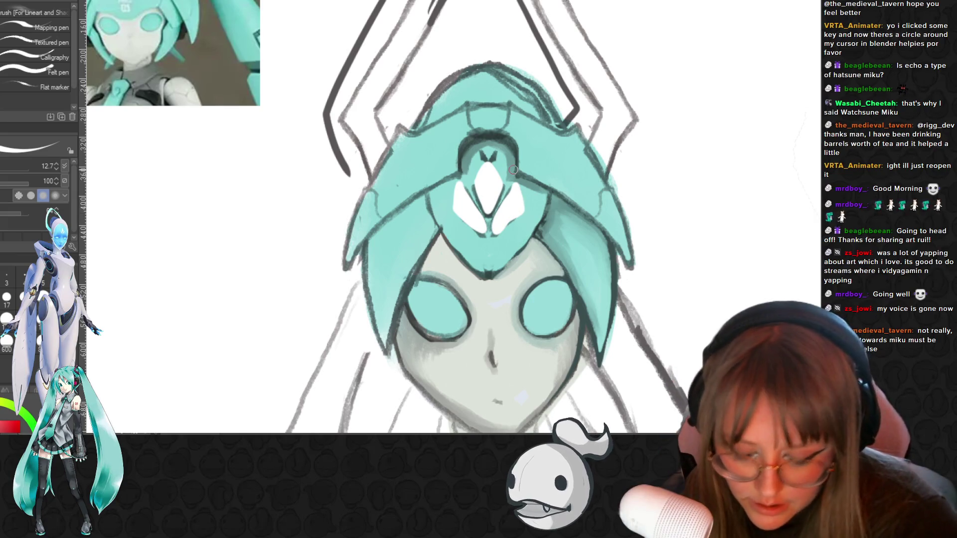
key(b)
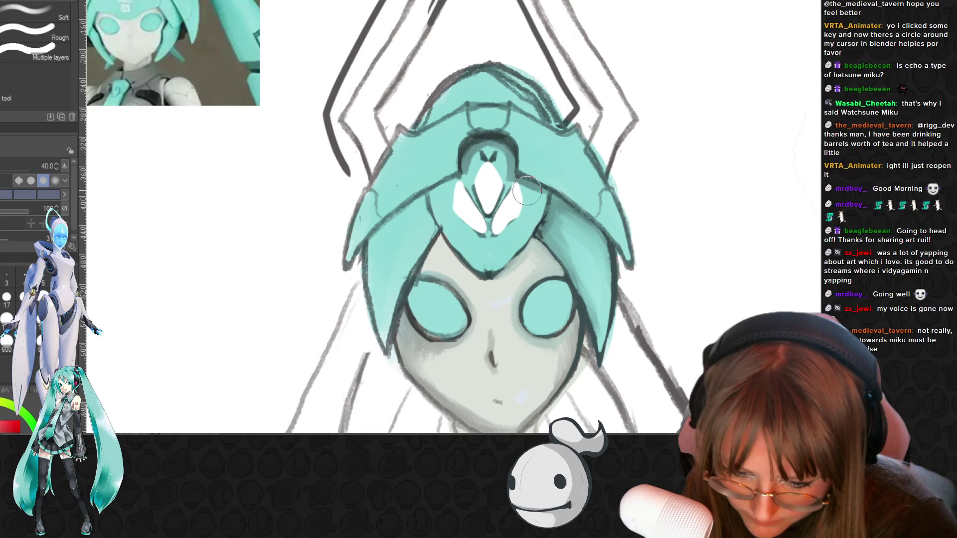
drag(493, 238, 453, 215)
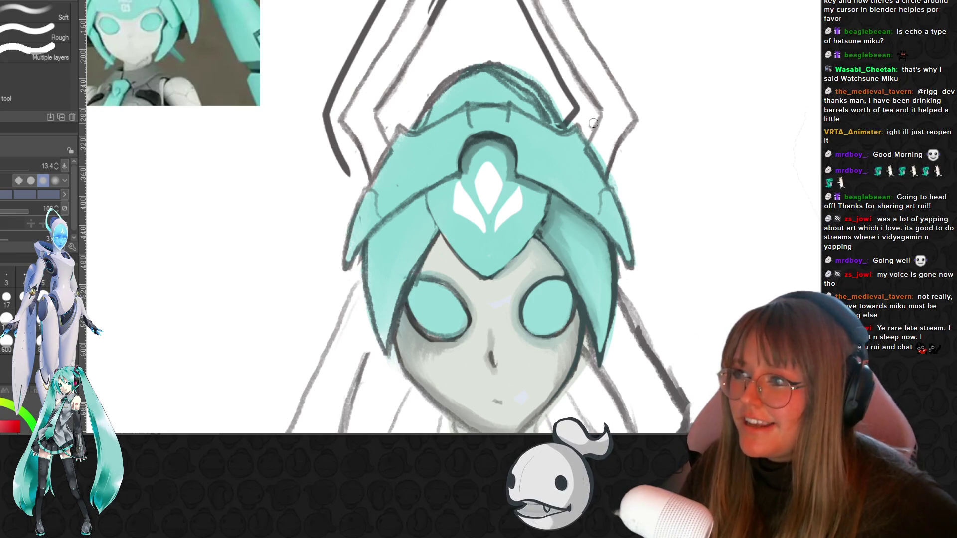
scroll(593, 124, down, 5)
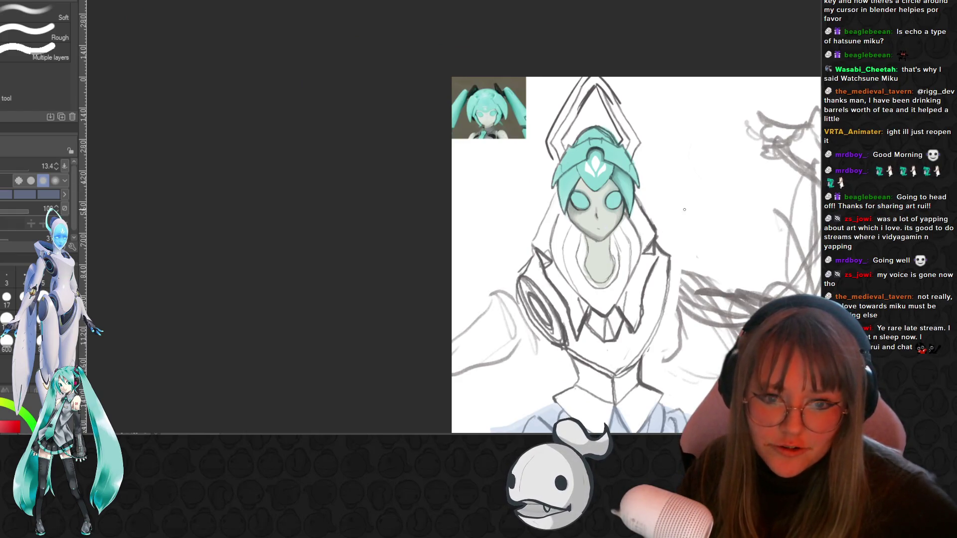
scroll(596, 162, up, 3)
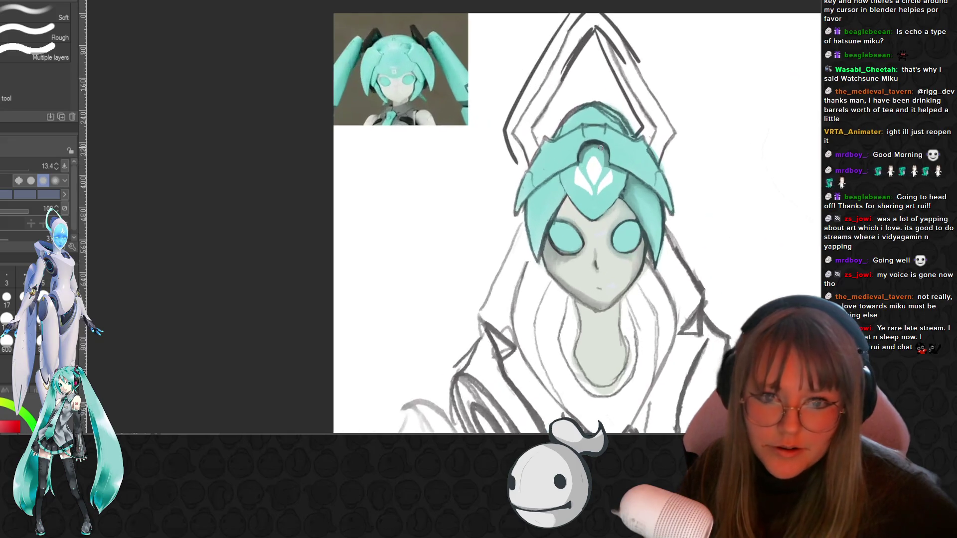
scroll(596, 162, up, 3)
scroll(656, 123, up, 2)
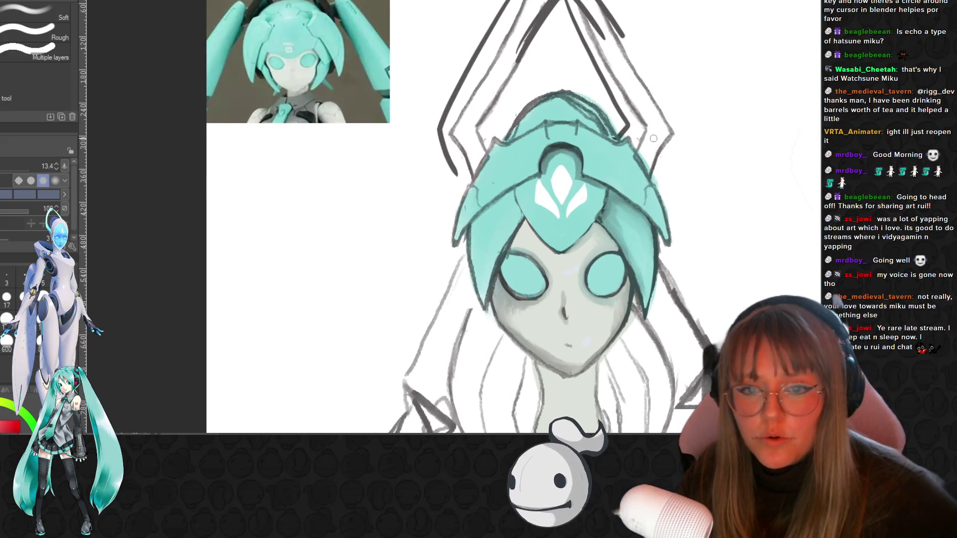
scroll(636, 188, up, 2)
scroll(606, 284, up, 3)
scroll(639, 405, down, 2)
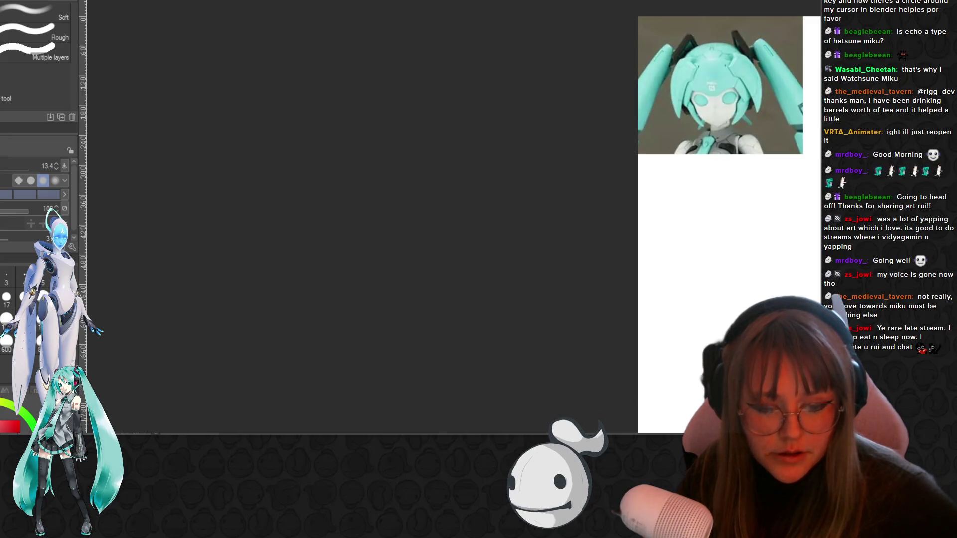
scroll(493, 394, up, 1)
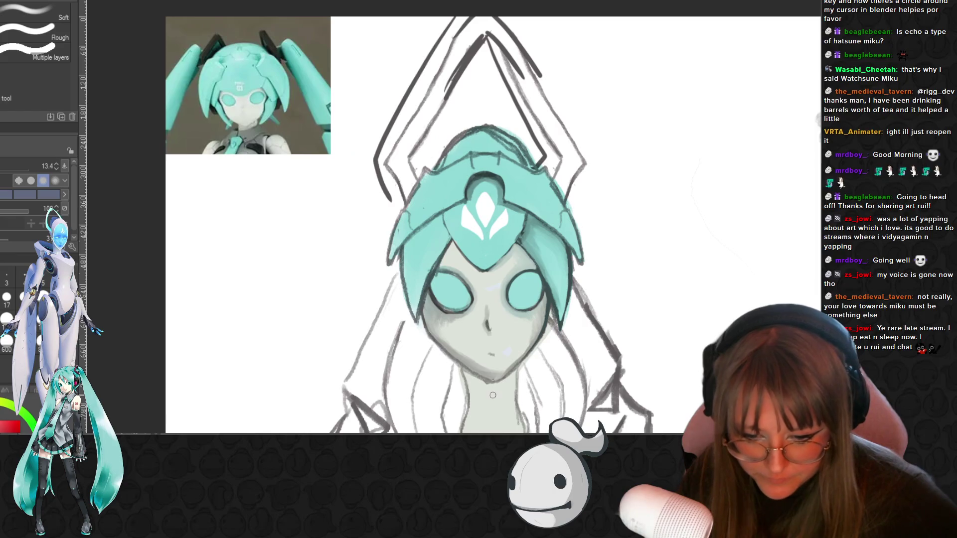
scroll(493, 395, up, 3)
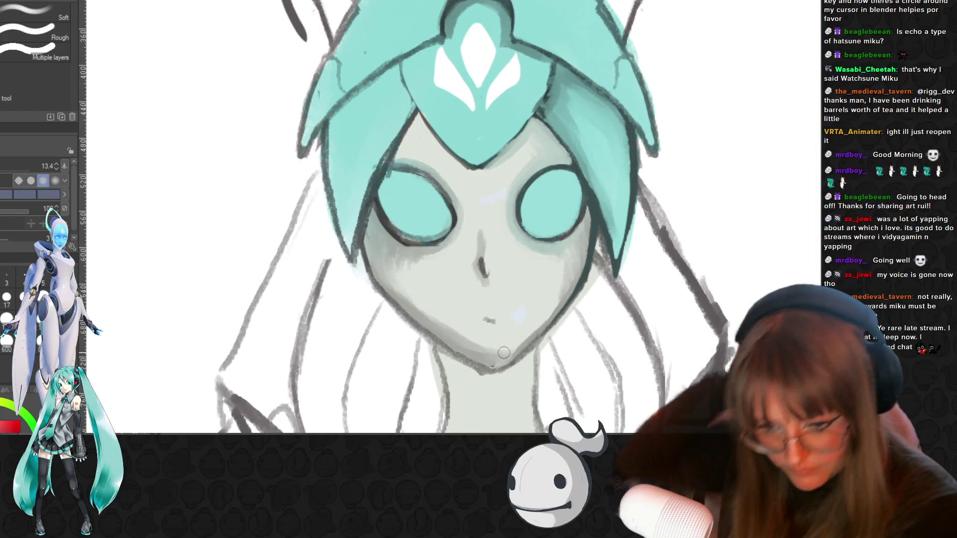
Sample the teal of the left eye and ink the edge where the left hair panel meets the face
alt+click(411, 187)
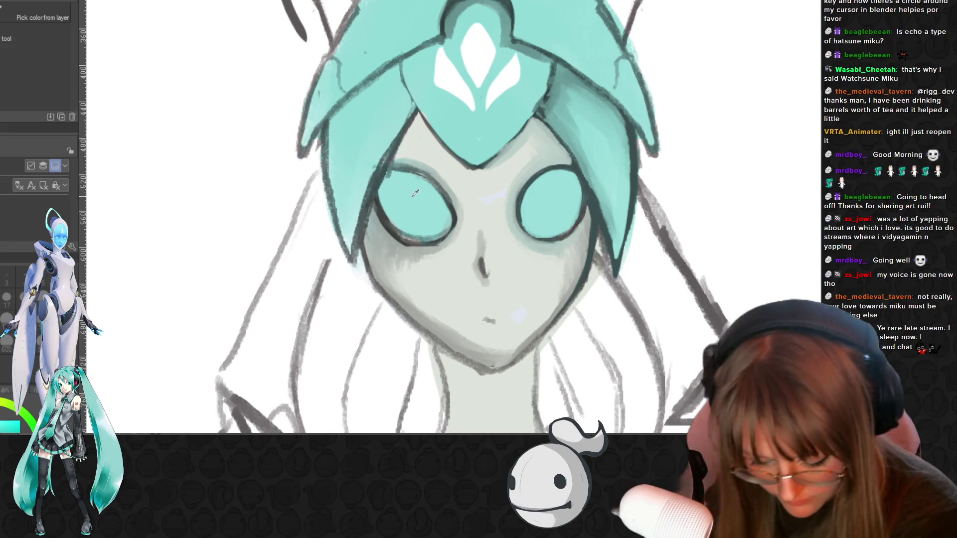
key(b)
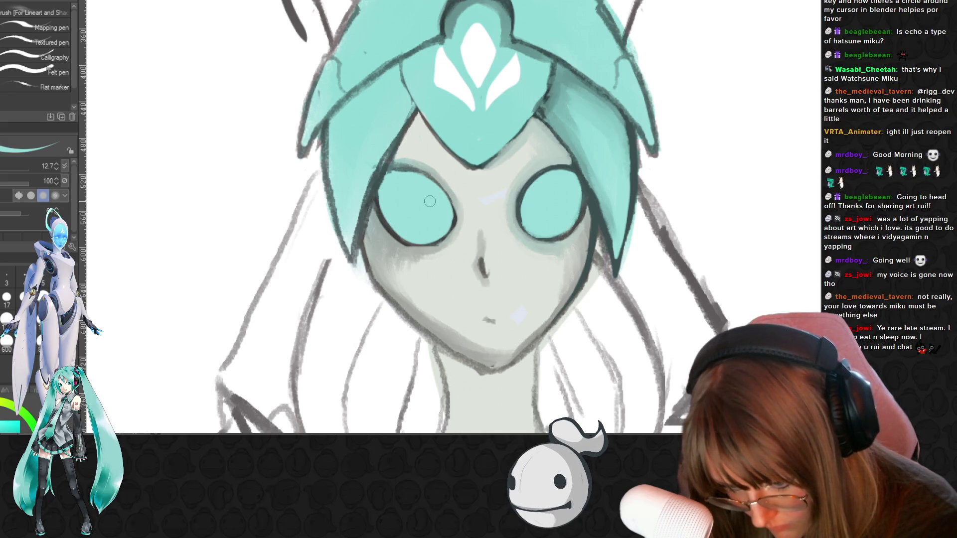
key(i)
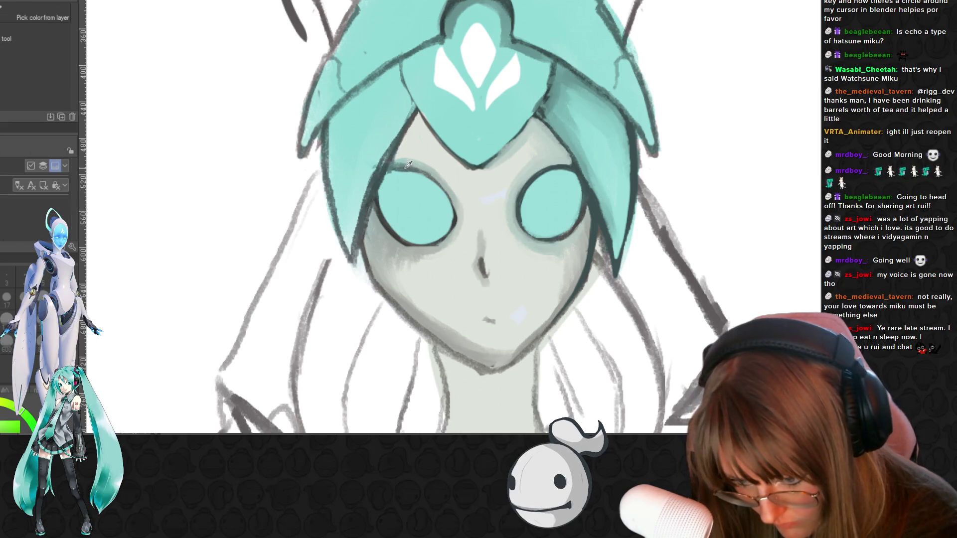
click(528, 181)
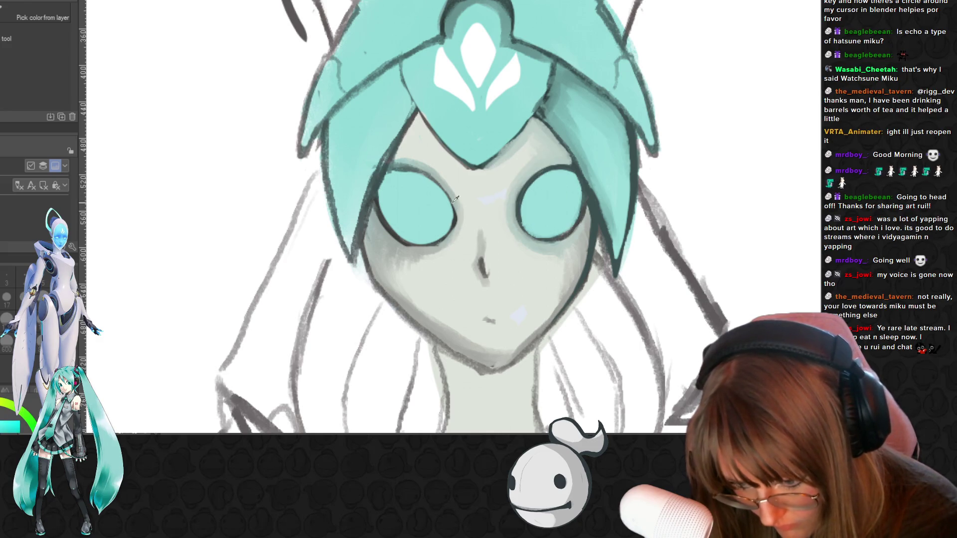
key(b)
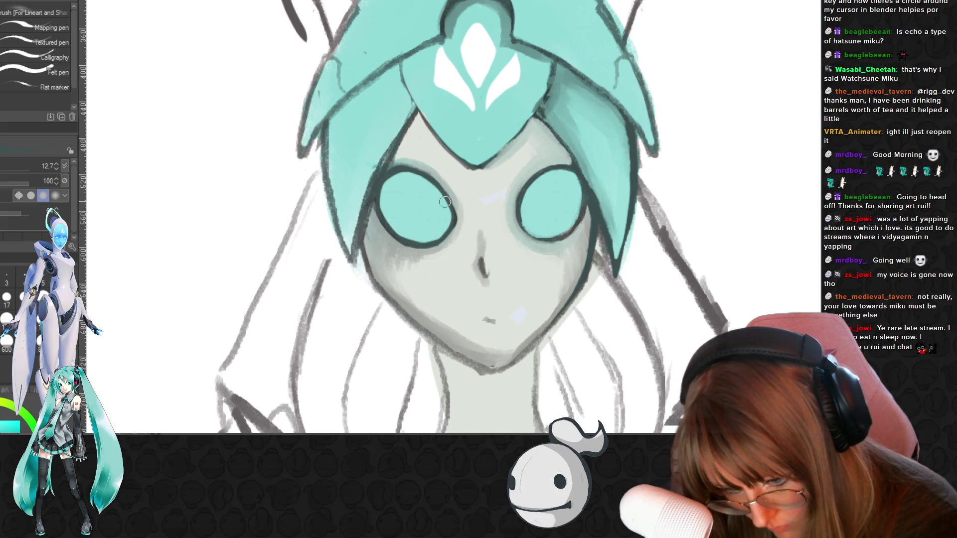
key(i)
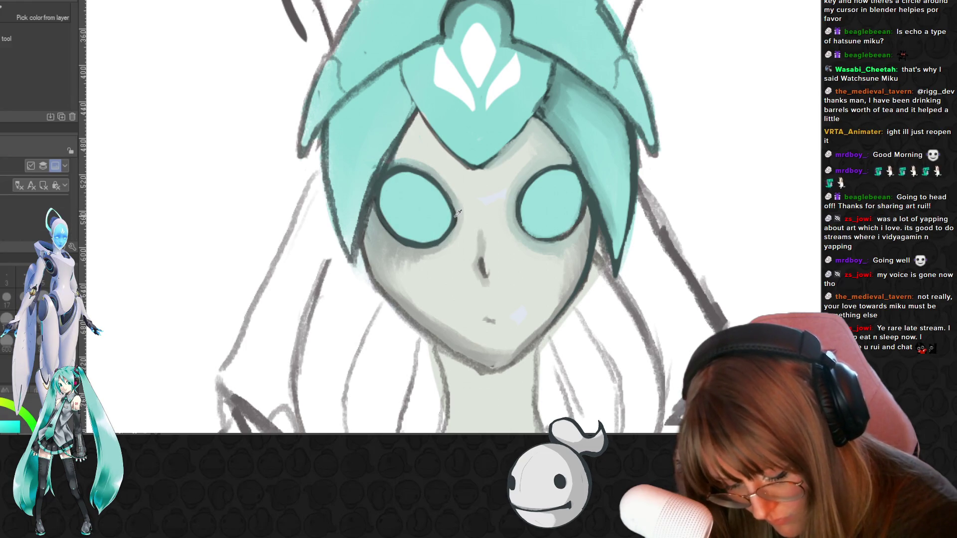
key(b)
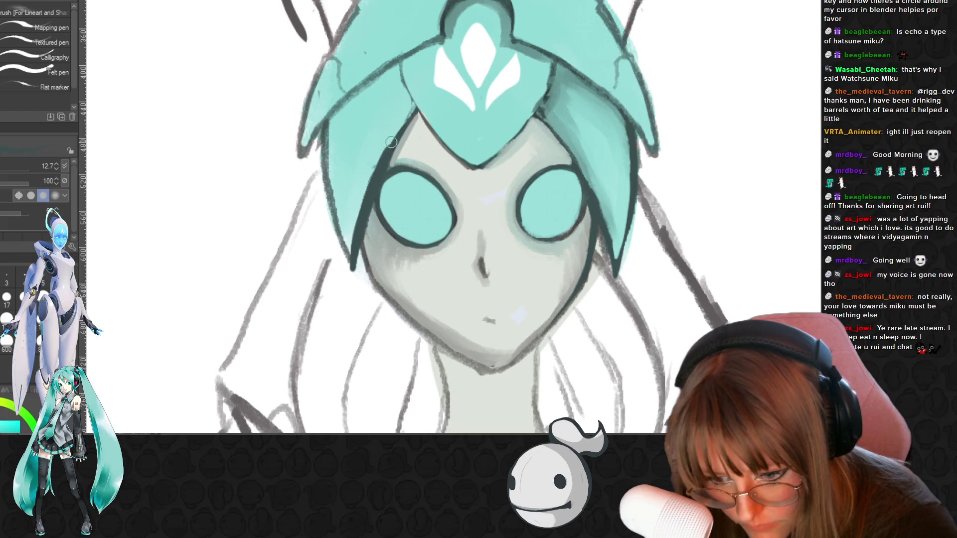
Build a heavier dark outline along the left hair panel's outer edge down to its tip
drag(329, 139, 341, 234)
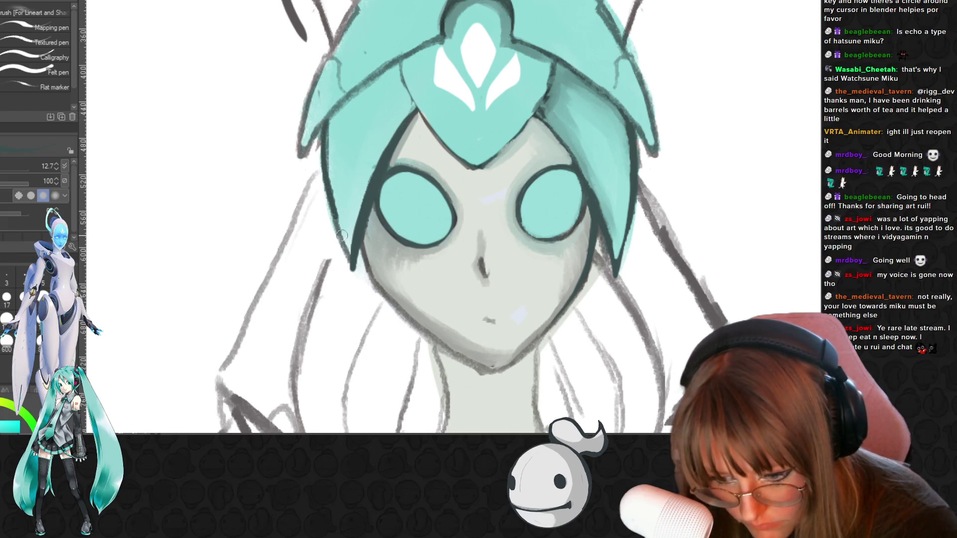
drag(354, 266, 326, 140)
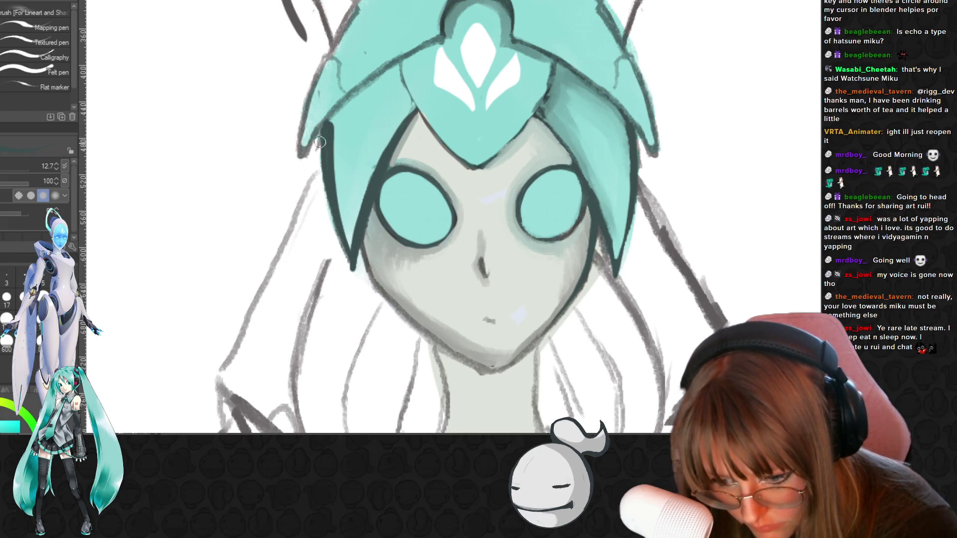
drag(327, 192, 352, 275)
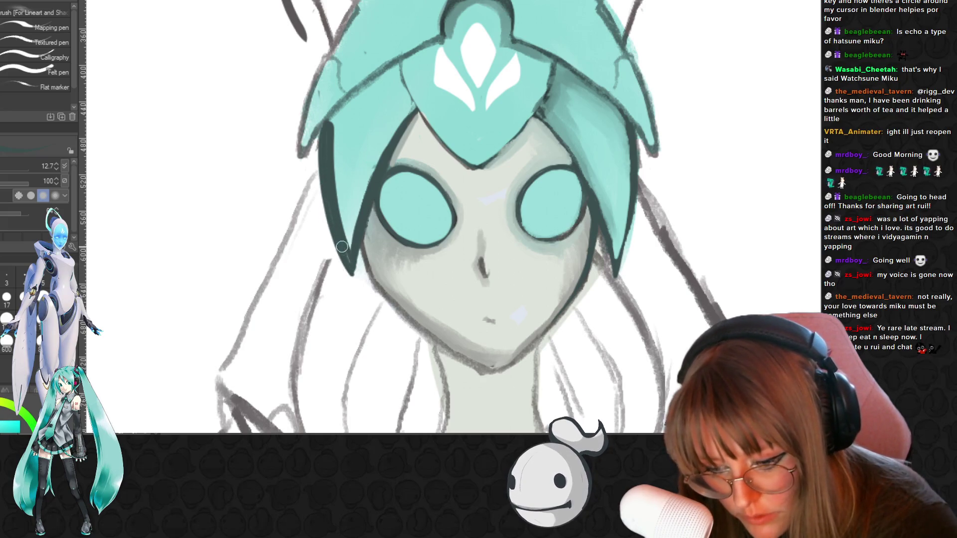
drag(341, 247, 352, 276)
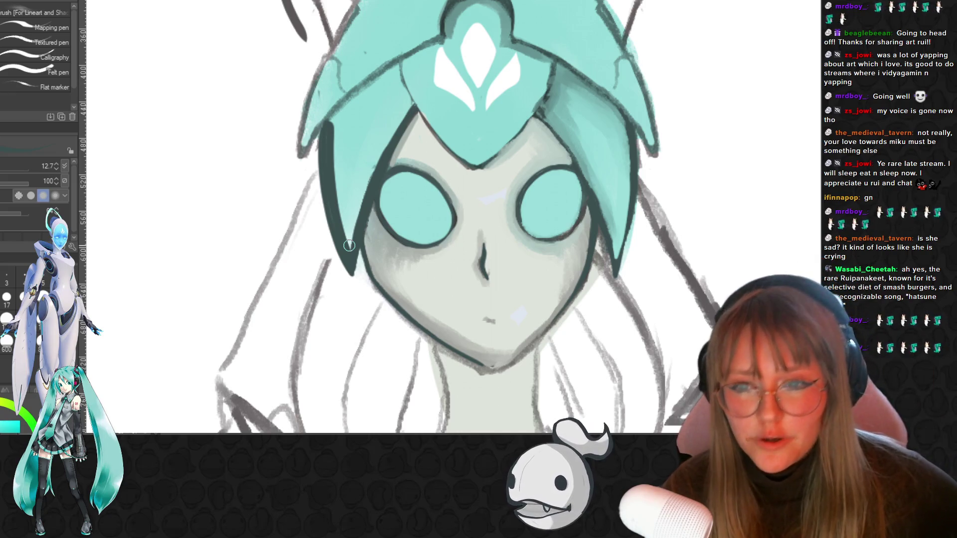
Sample colours and re-ink the dark outlines of the helmet crest and right hair panel
key(alt)
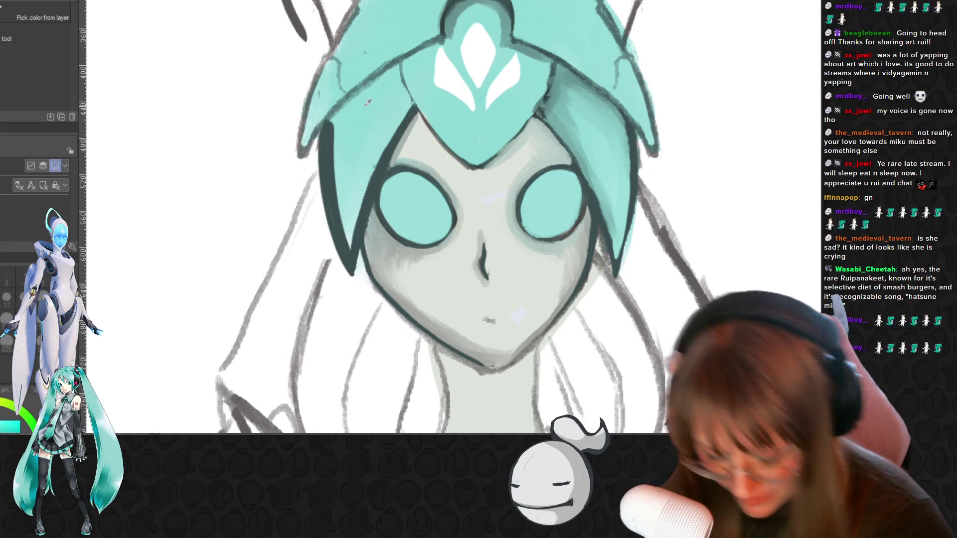
key(p)
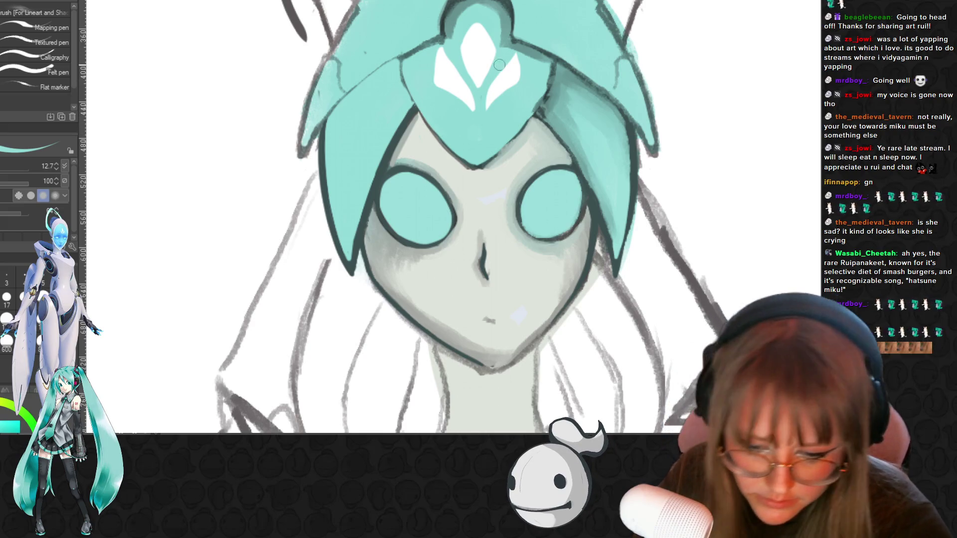
key(i)
key(b)
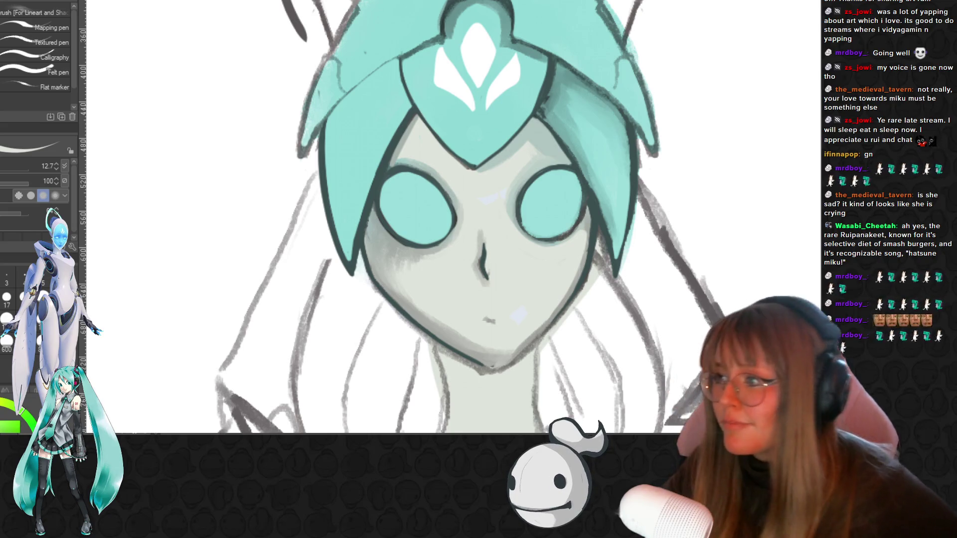
scroll(796, 260, up, 1)
scroll(651, 204, up, 1)
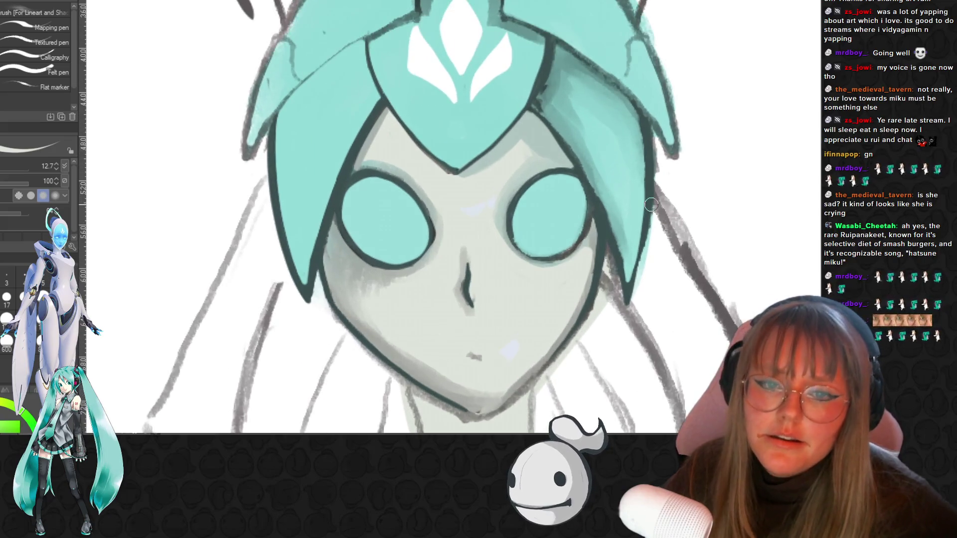
Sample the right eye's cyan and shade the face beneath the eyes and along the jaw
key(i)
click(547, 196)
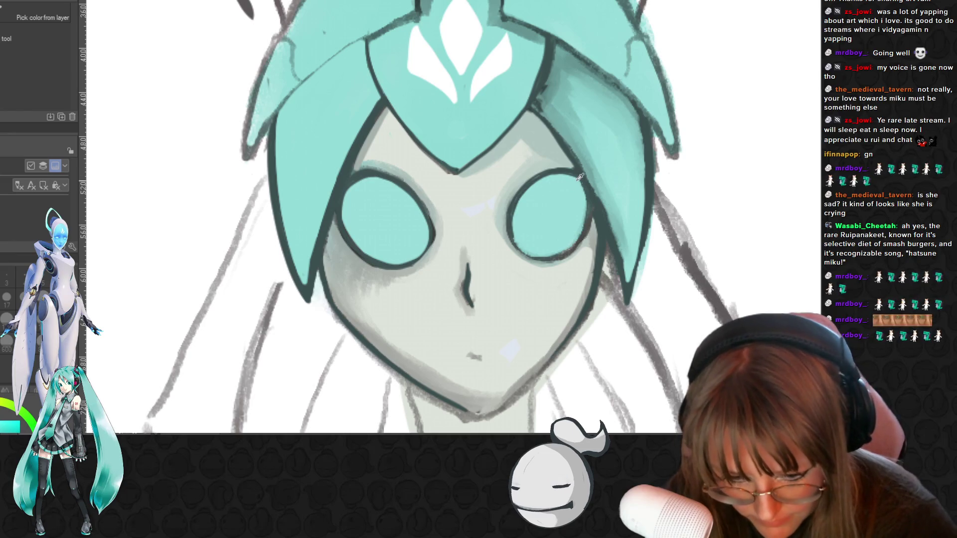
key(b)
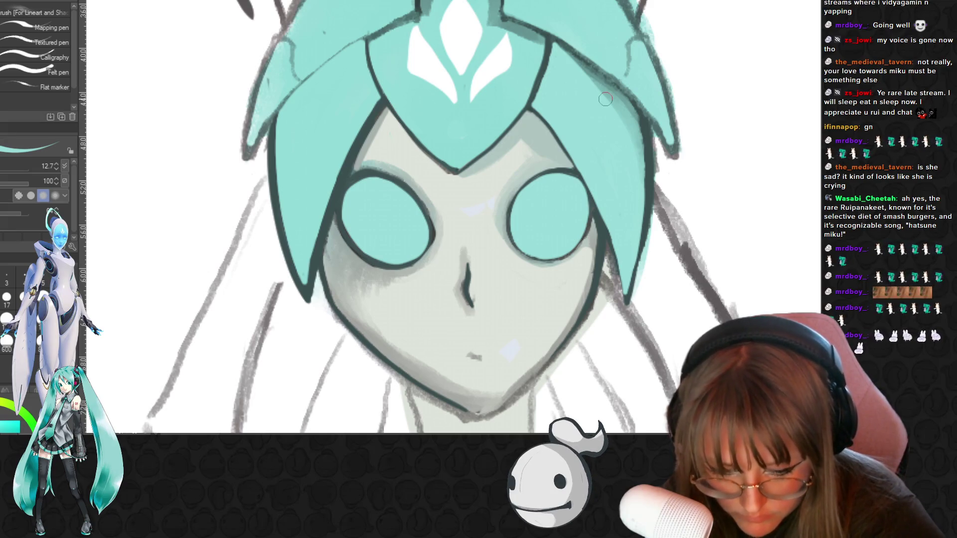
scroll(511, 112, down, 2)
scroll(365, 170, up, 2)
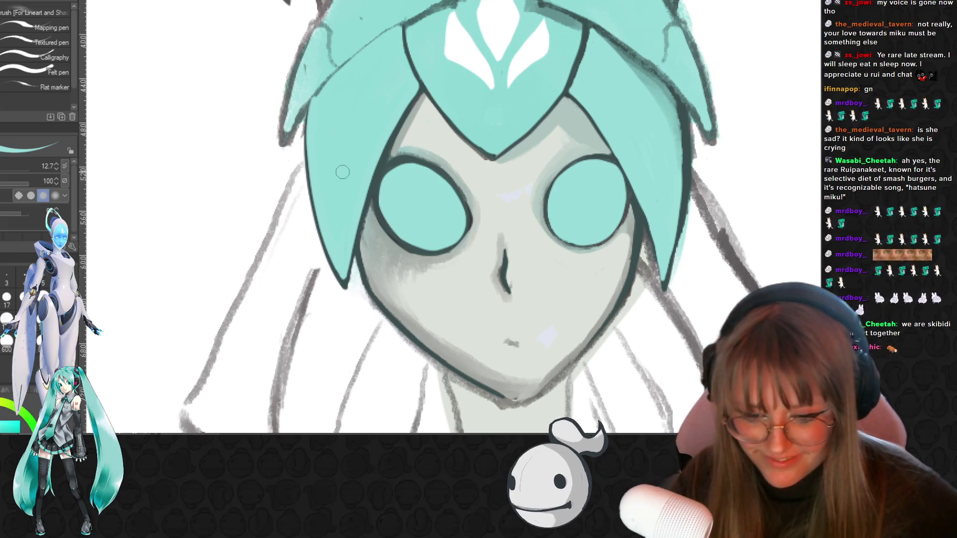
scroll(352, 115, down, 3)
scroll(352, 114, down, 2)
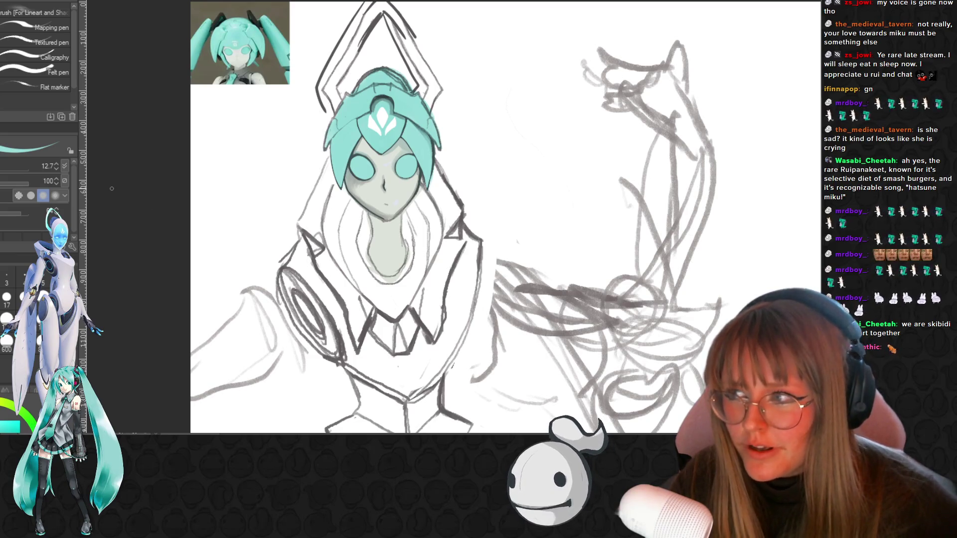
scroll(324, 120, up, 1)
scroll(323, 120, up, 1)
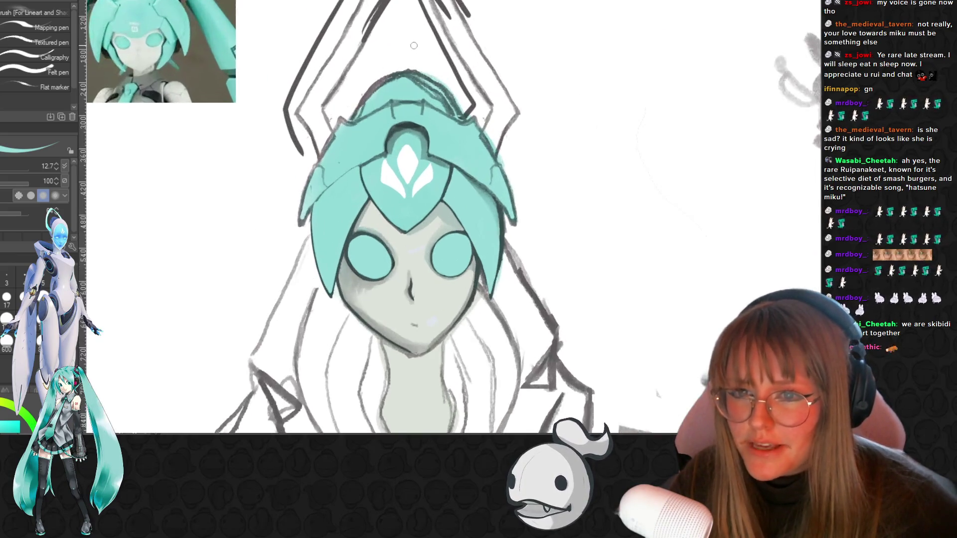
scroll(323, 120, up, 2)
scroll(413, 174, up, 1)
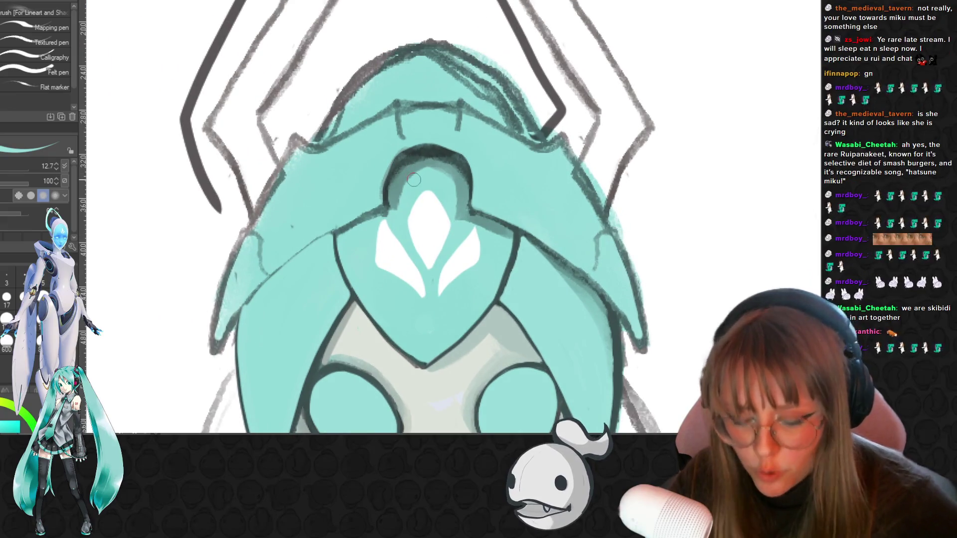
Sample inside the helmet's dark arch and paint an even teal-grey fill around the white emblem
key(alt)
alt+click(402, 175)
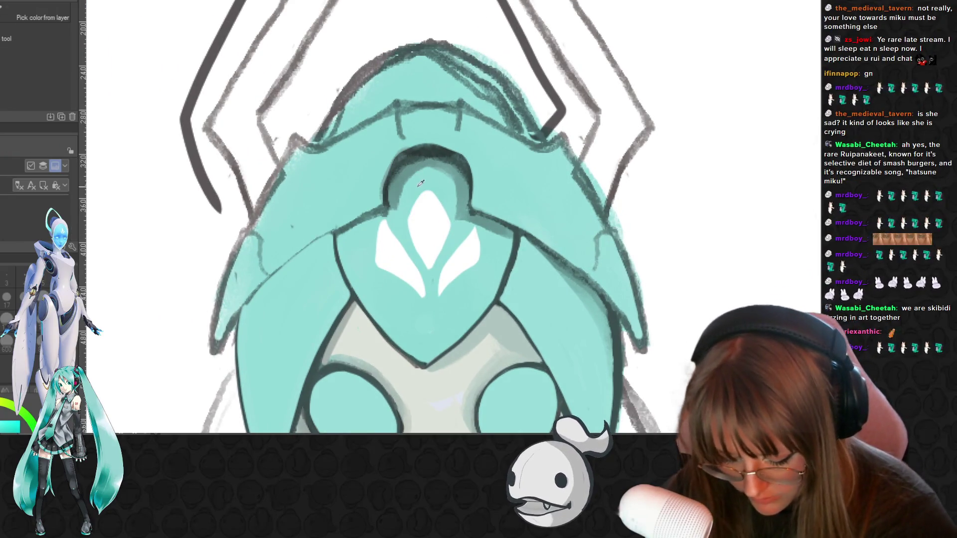
mouse_move(395, 209)
mouse_down()
mouse_move(415, 158)
mouse_move(441, 155)
mouse_move(466, 196)
mouse_up()
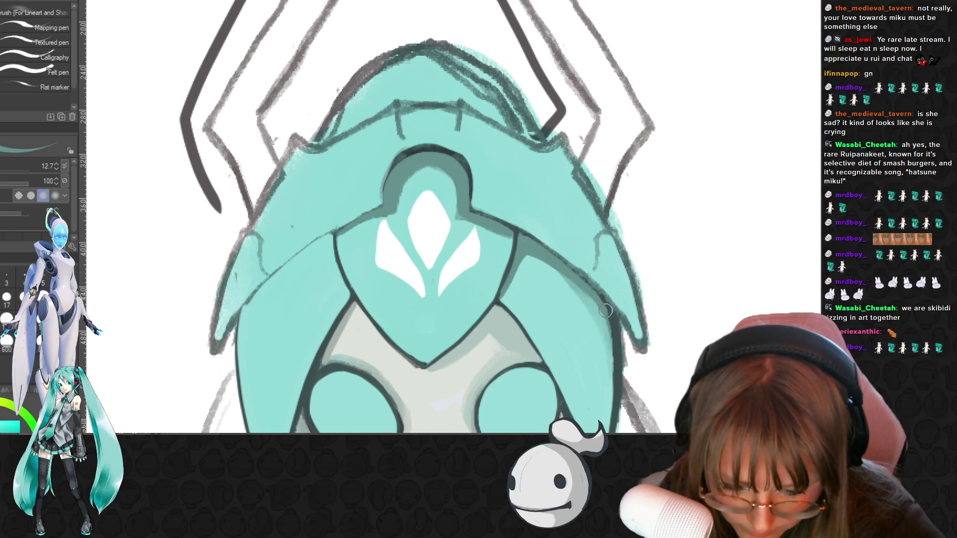
key(alt)
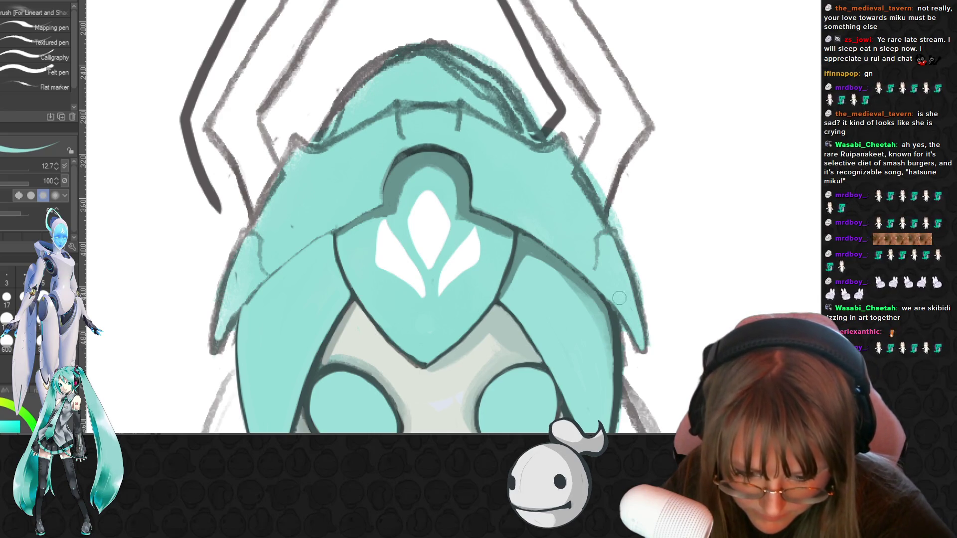
scroll(603, 243, down, 2)
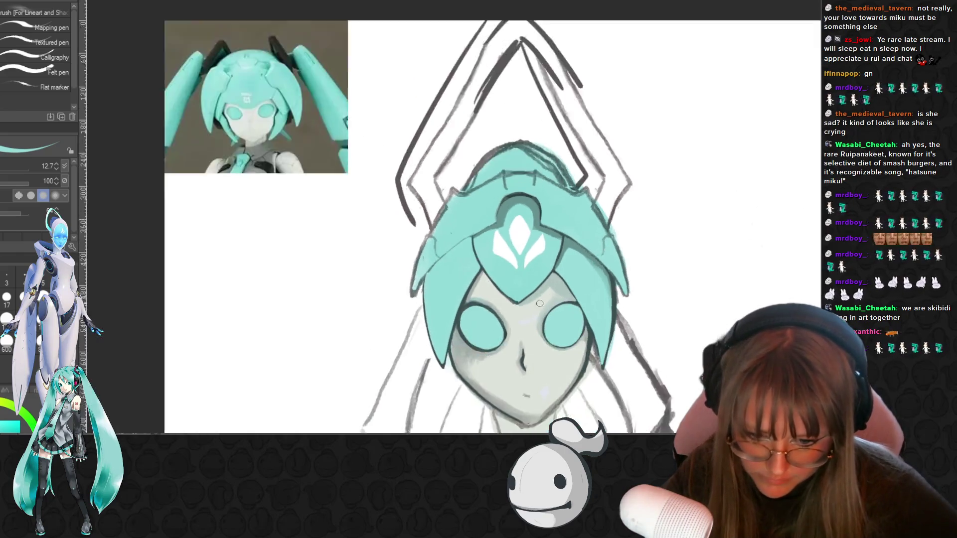
scroll(536, 274, up, 2)
scroll(536, 274, up, 1)
Sample the helmet teal and paint it over the dark shading inside the arch, lightening its left inner edge
key(i)
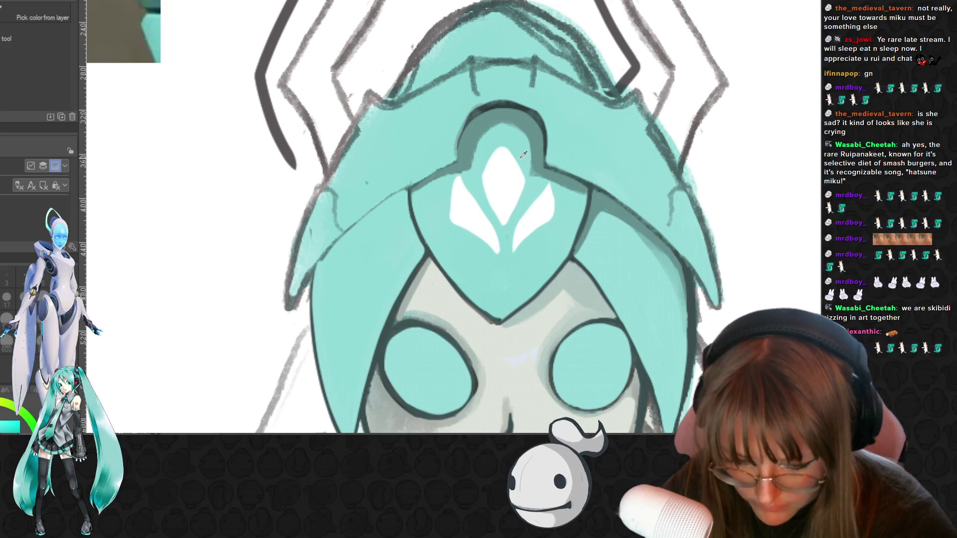
key(b)
key(p)
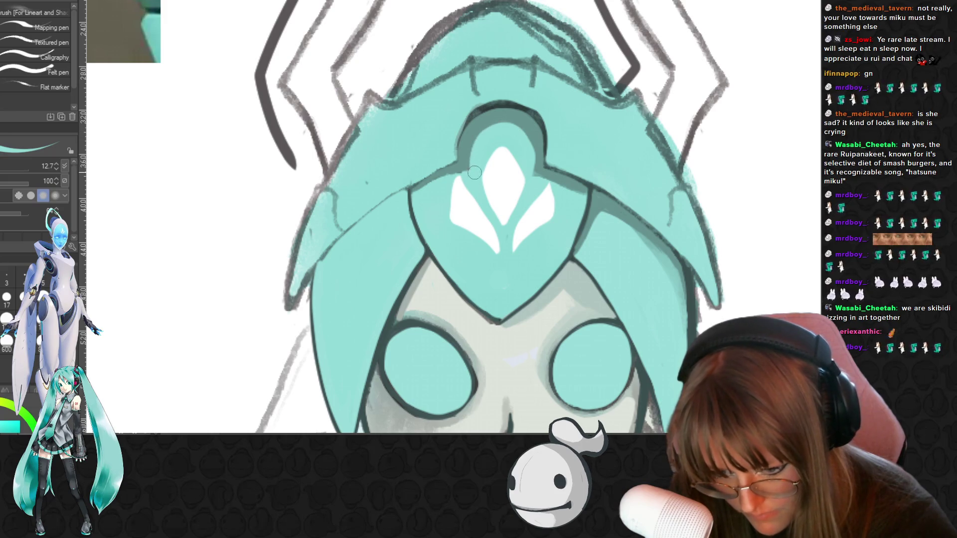
mouse_move(490, 126)
mouse_down()
mouse_move(524, 128)
mouse_move(537, 173)
mouse_up()
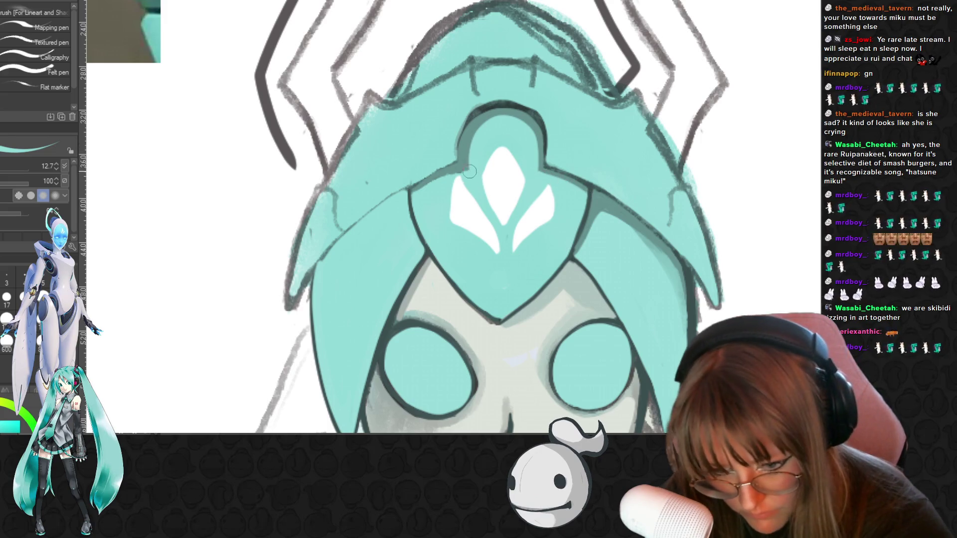
drag(471, 176, 488, 123)
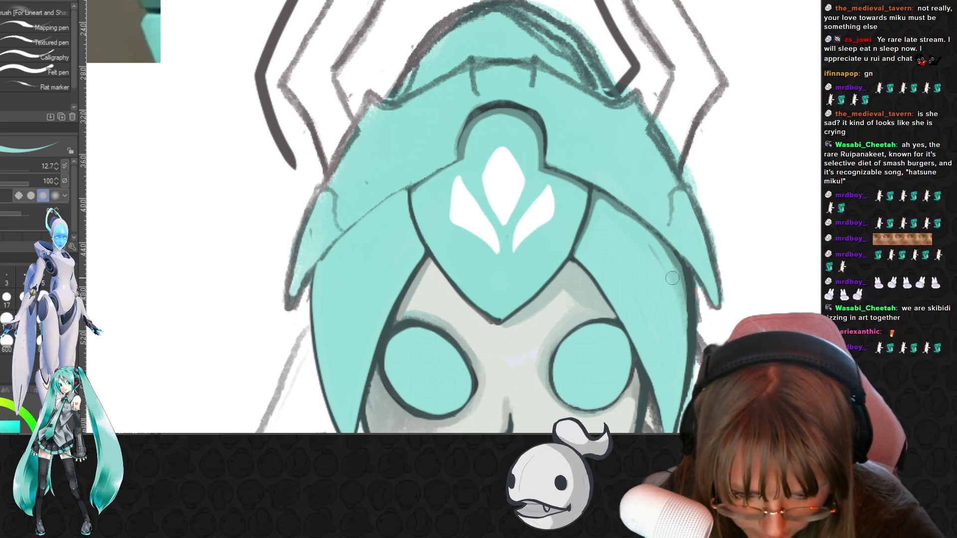
Add a light stroke on the hood, then cover the hood's right-edge highlight with sampled teal
mouse_move(618, 217)
mouse_down()
mouse_move(603, 208)
mouse_move(645, 244)
mouse_up()
alt+click(651, 221)
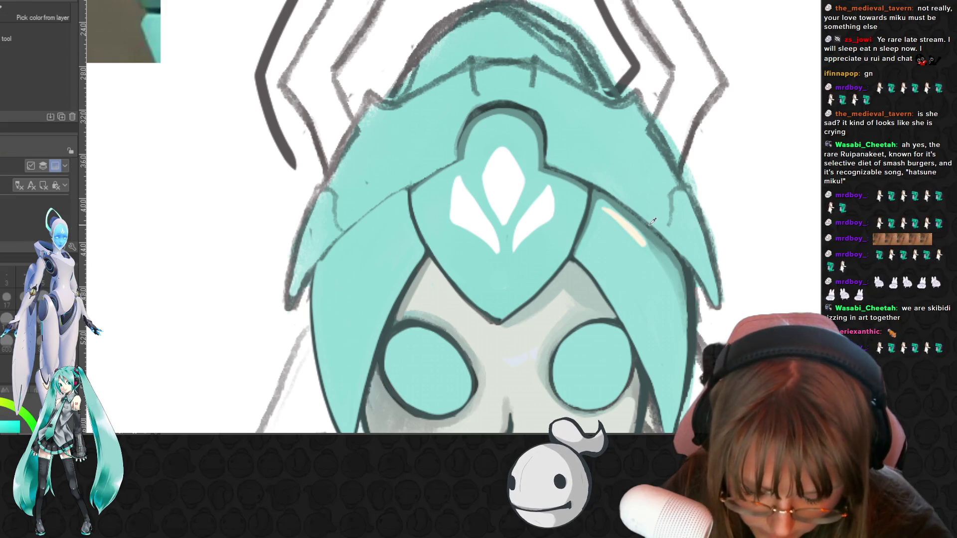
drag(602, 208, 652, 252)
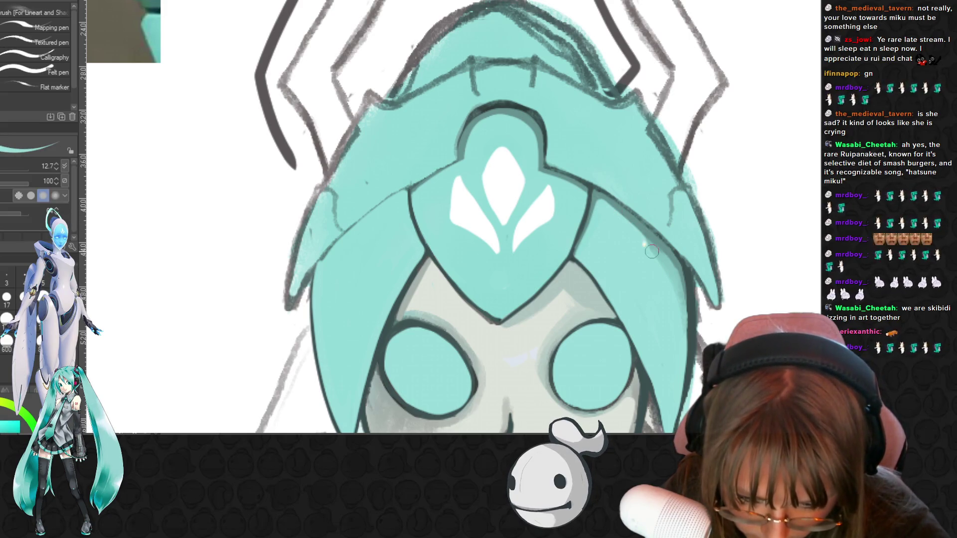
drag(617, 215, 682, 273)
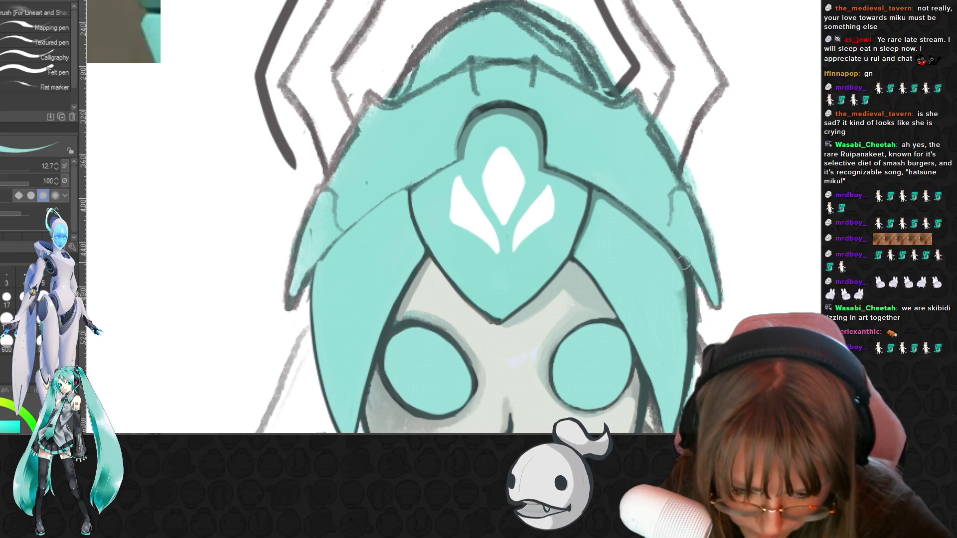
scroll(654, 330, down, 2)
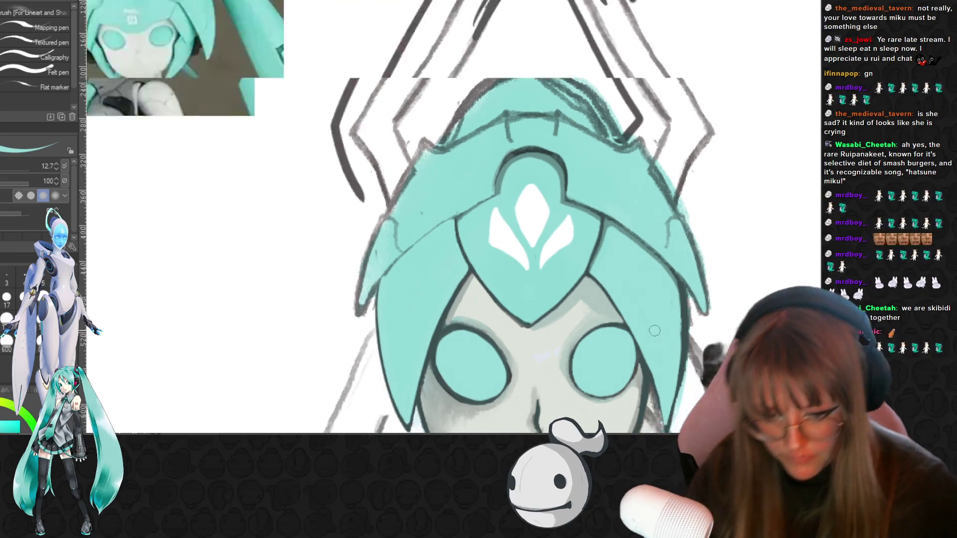
scroll(654, 331, down, 2)
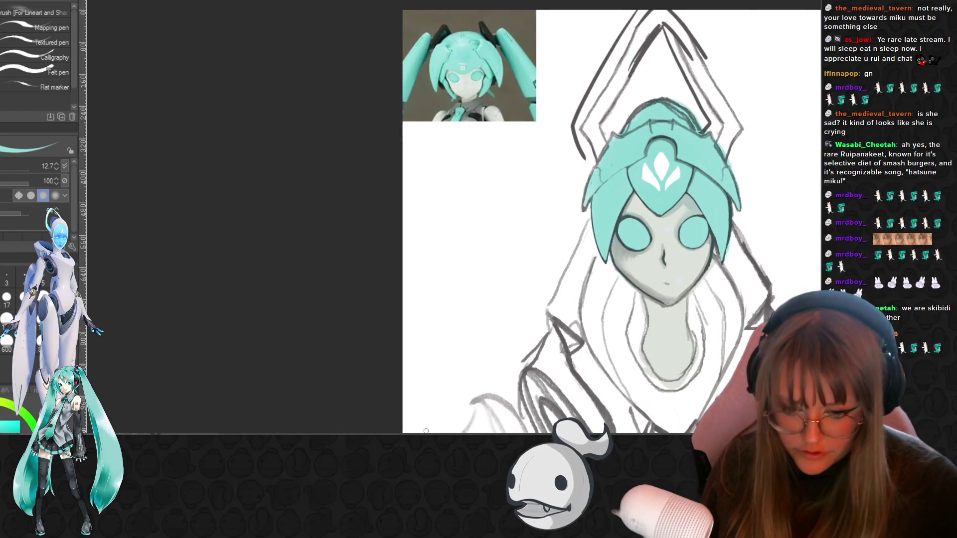
scroll(493, 255, down, 3)
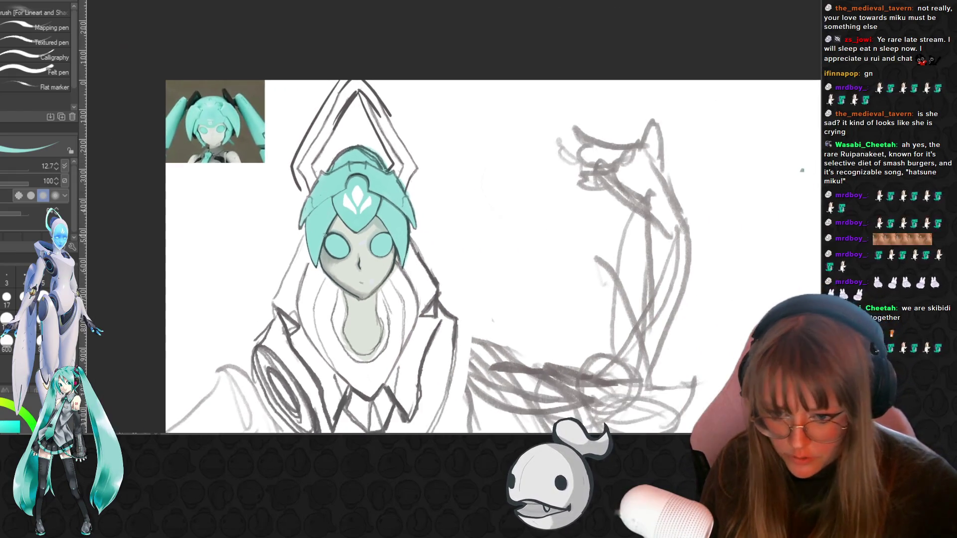
scroll(801, 171, down, 2)
scroll(733, 151, up, 2)
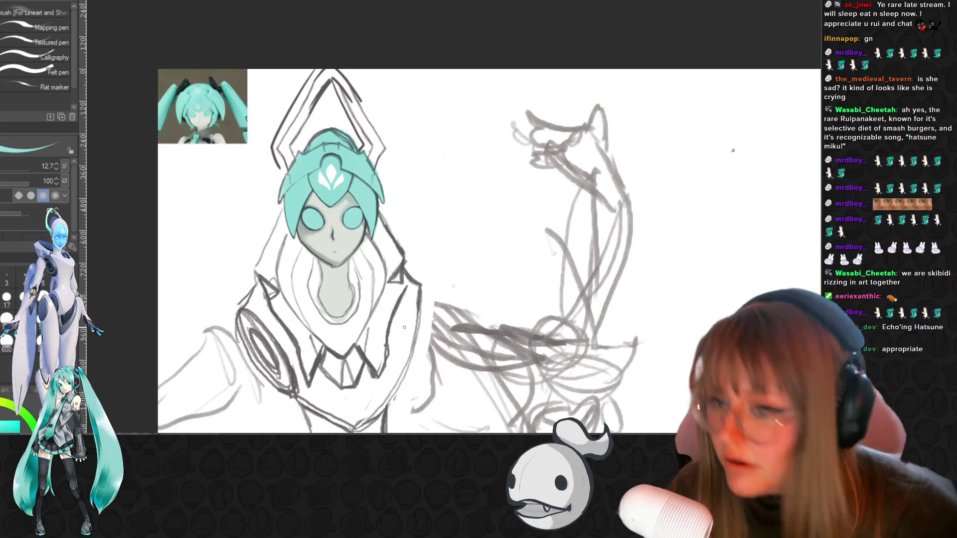
scroll(326, 274, up, 3)
scroll(221, 184, up, 1)
scroll(323, 226, up, 1)
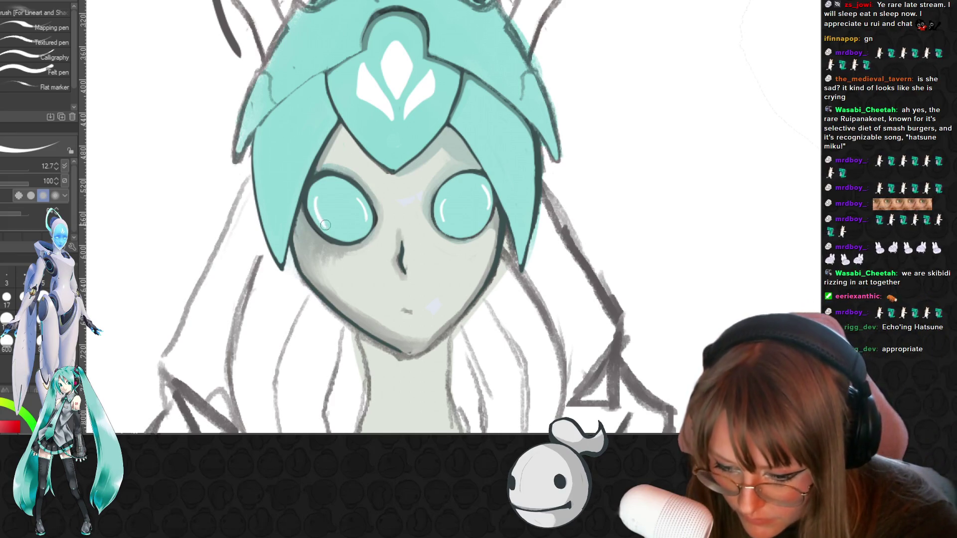
Sample the teal of the eyes as the current painting colour
alt+click(326, 192)
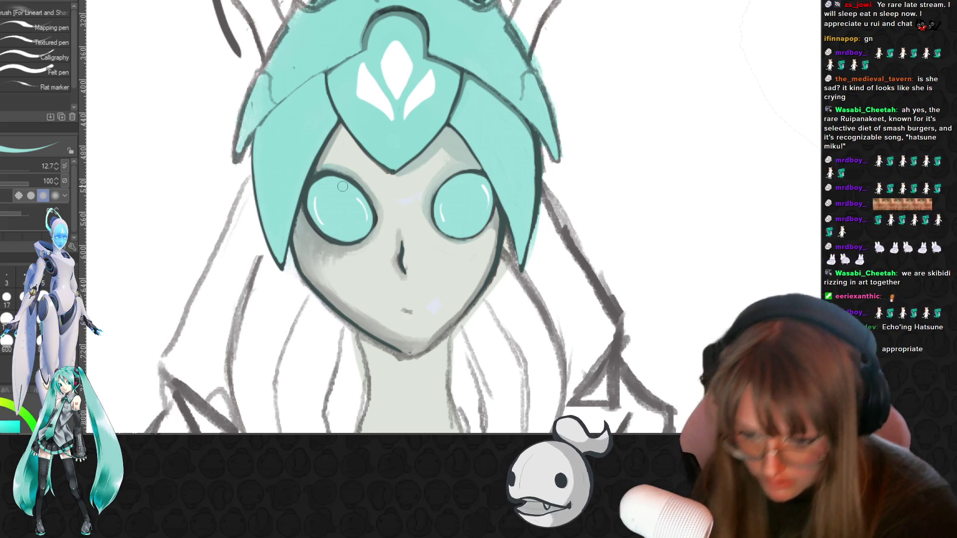
scroll(389, 206, down, 1)
scroll(389, 205, down, 2)
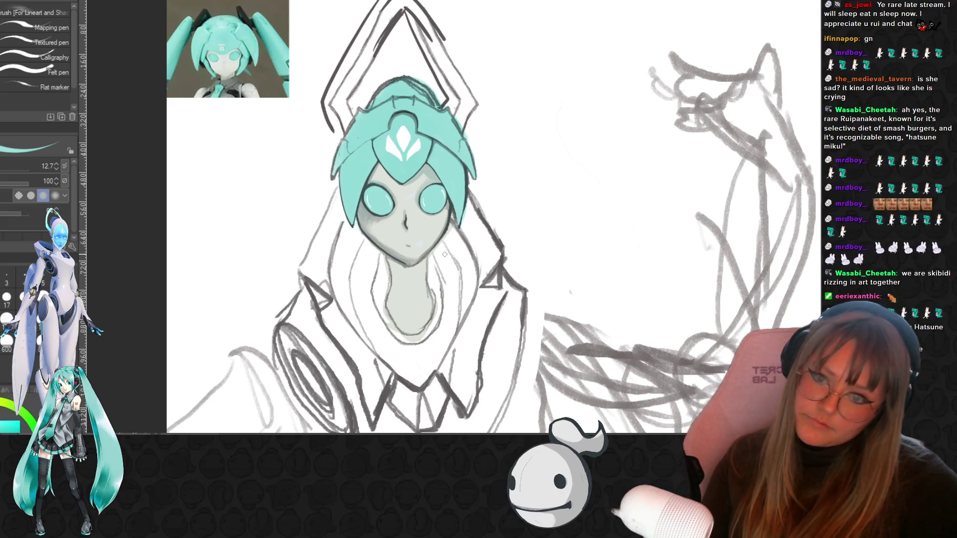
scroll(444, 255, down, 1)
scroll(443, 232, up, 1)
scroll(443, 232, up, 1)
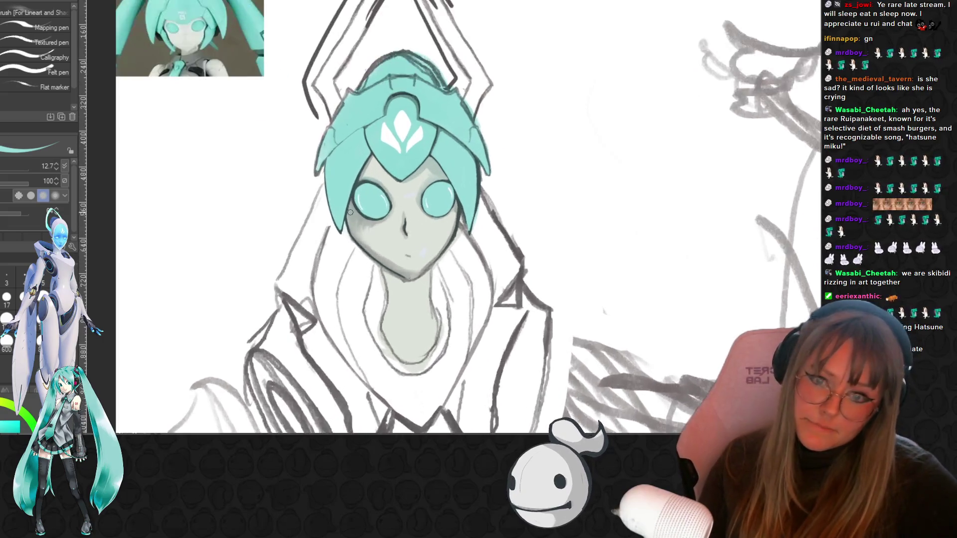
scroll(443, 233, up, 1)
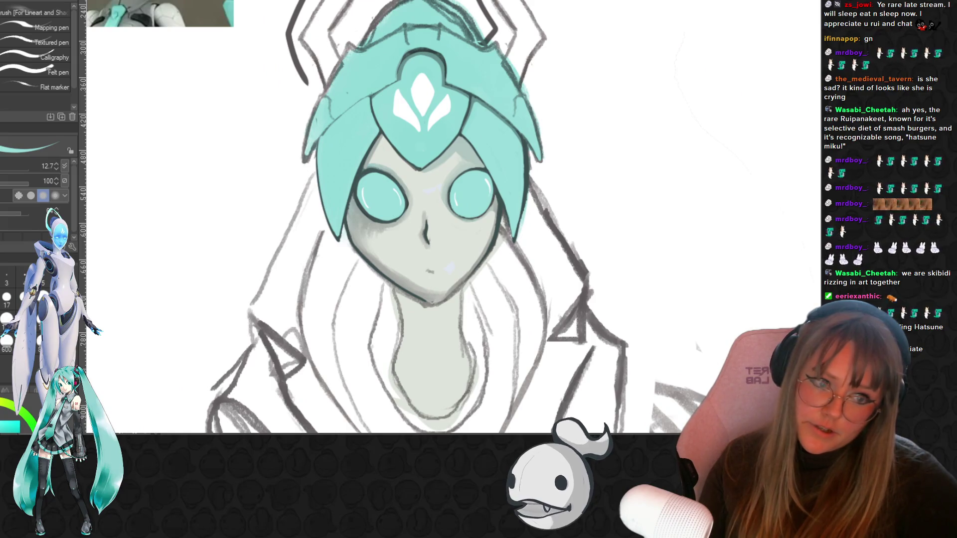
scroll(279, 111, up, 2)
scroll(751, 262, down, 1)
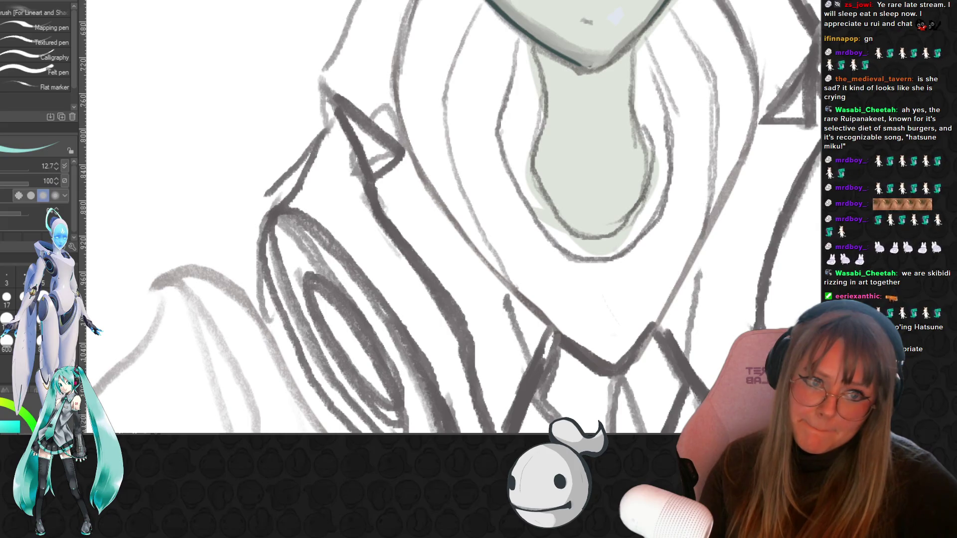
scroll(486, 414, up, 5)
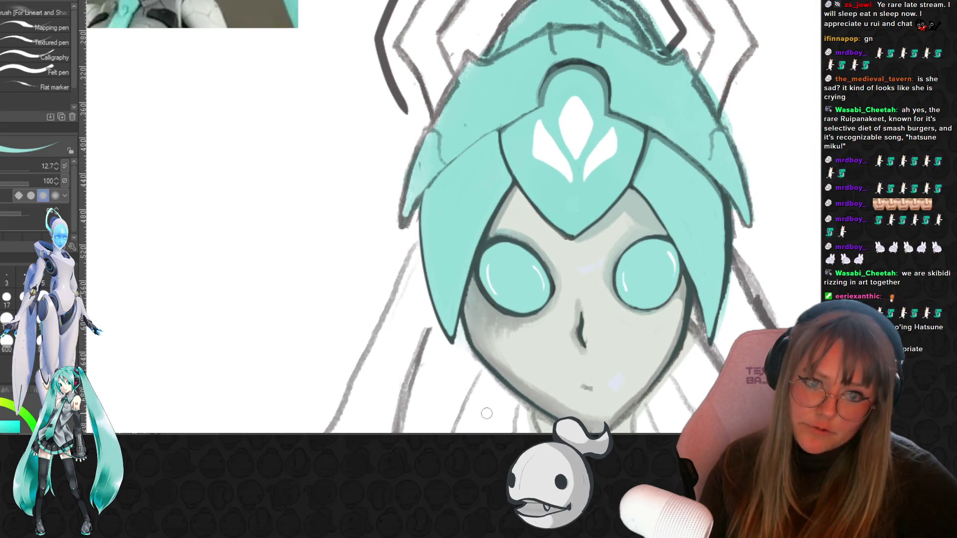
scroll(433, 217, right, 3)
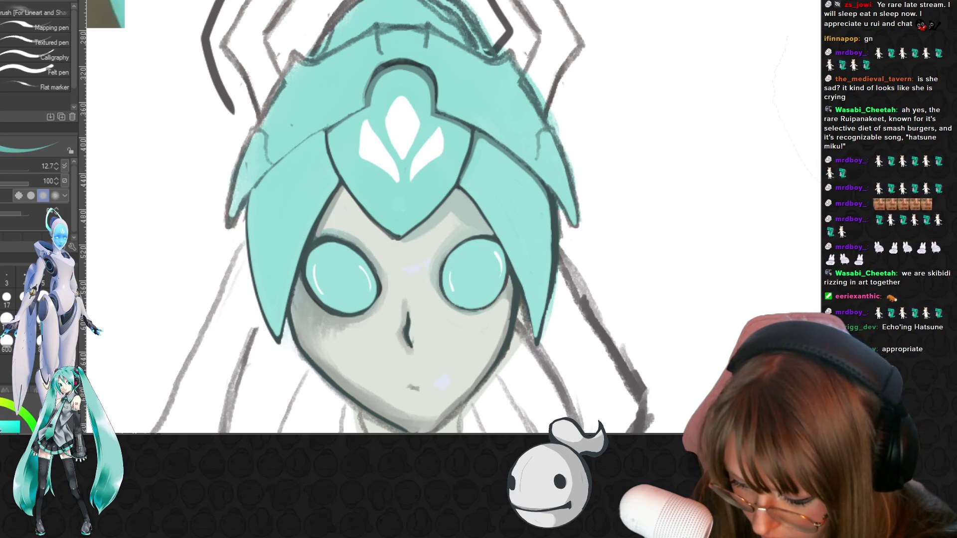
Thicken and darken the outlines of both eyes with the inking pen
key(p)
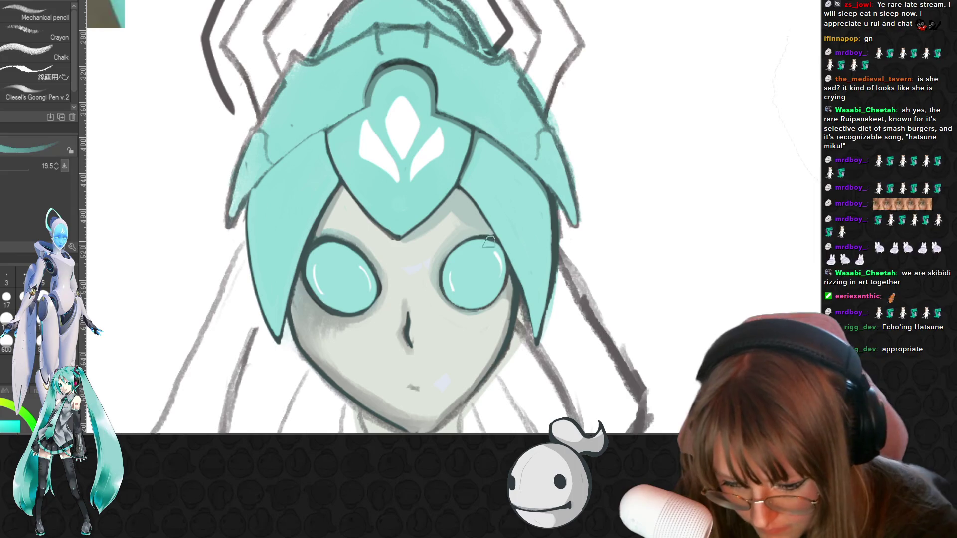
key(p)
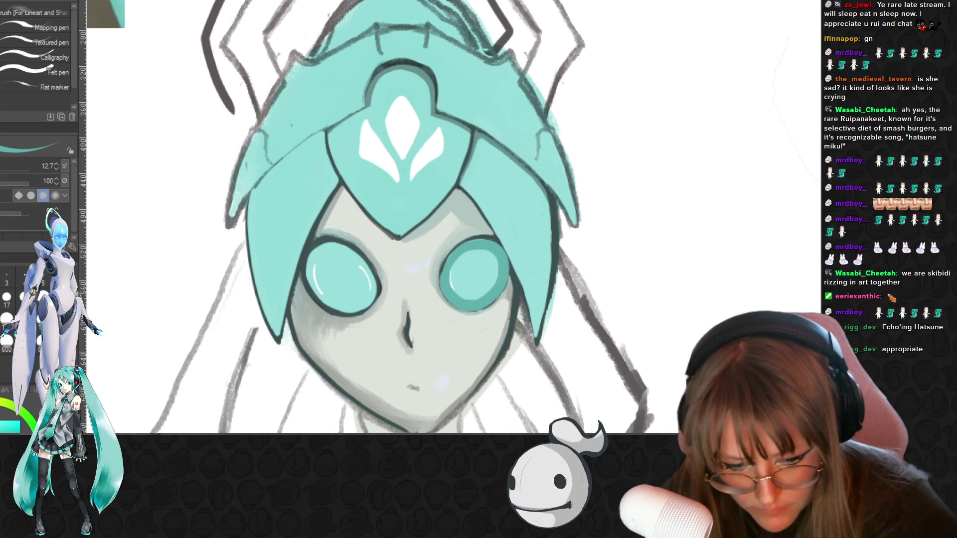
drag(505, 270, 452, 254)
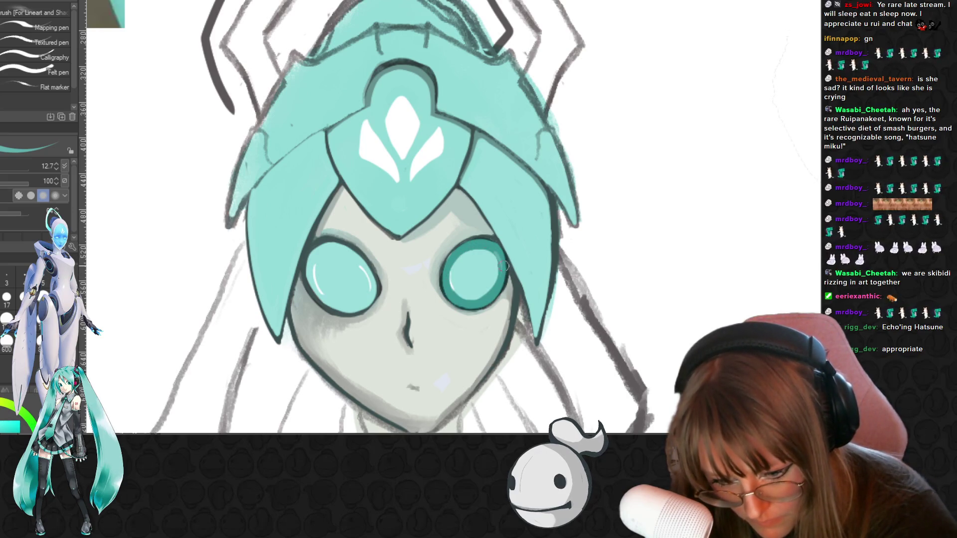
drag(308, 255, 323, 301)
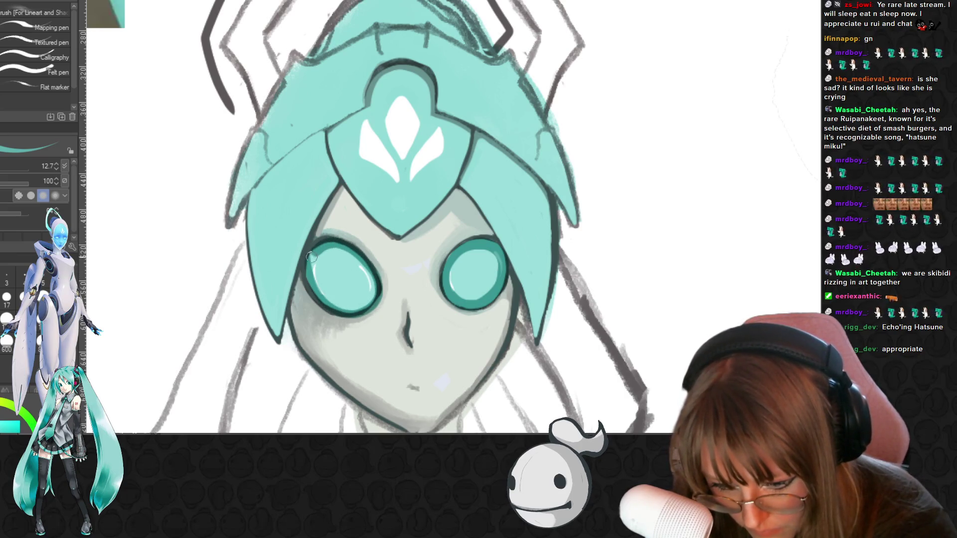
mouse_move(327, 300)
mouse_down()
mouse_move(353, 255)
mouse_move(323, 310)
mouse_up()
Erase to lighten the left eye's inner edge and add a white highlight inside the right eye
key(e)
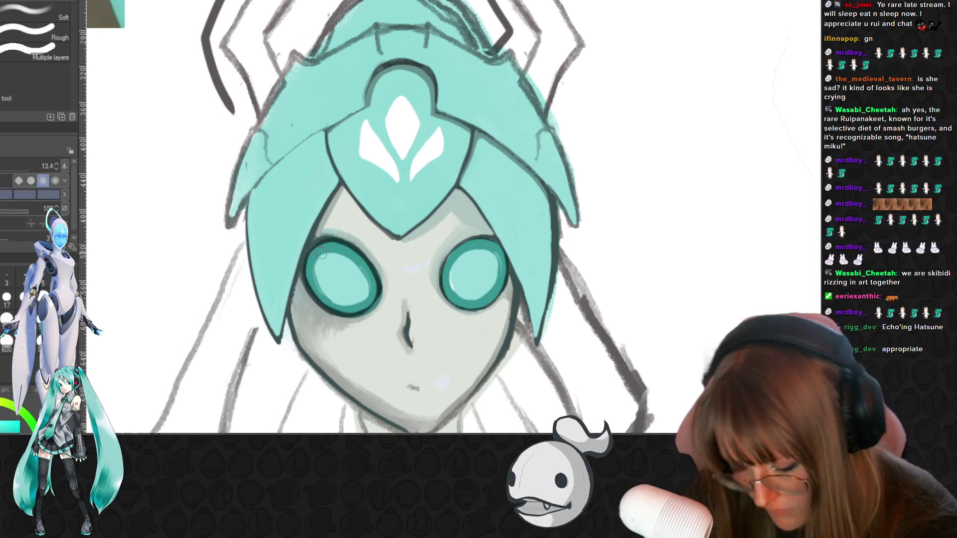
drag(320, 261, 327, 297)
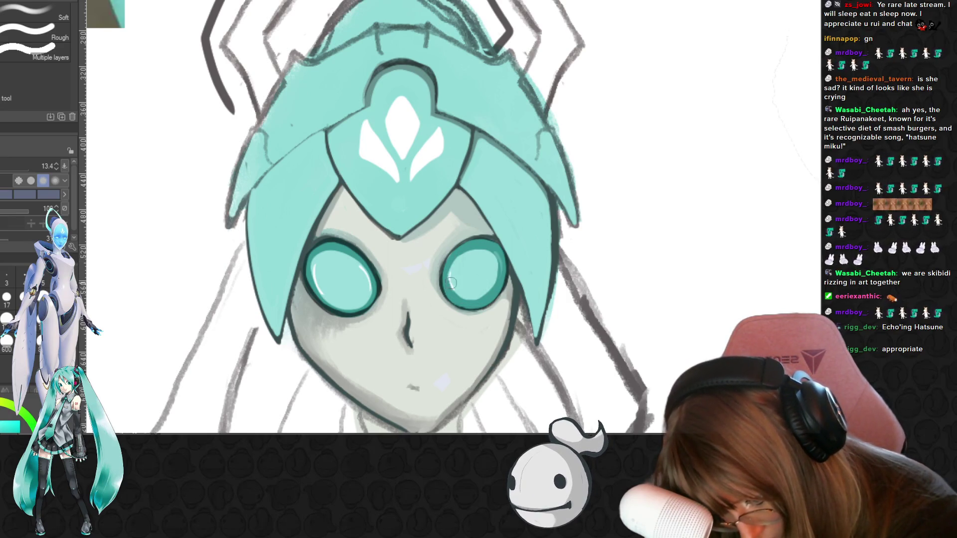
drag(449, 277, 491, 291)
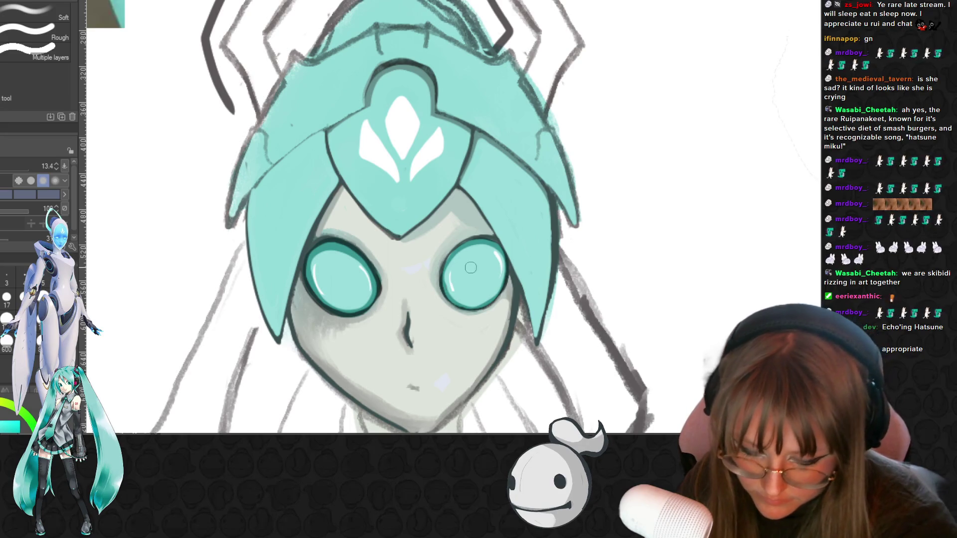
key(b)
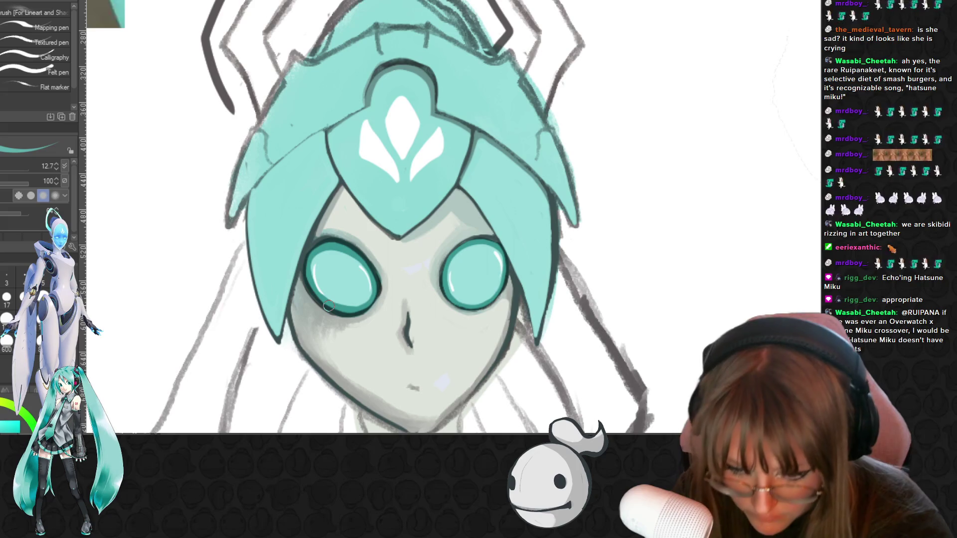
scroll(373, 298, down, 3)
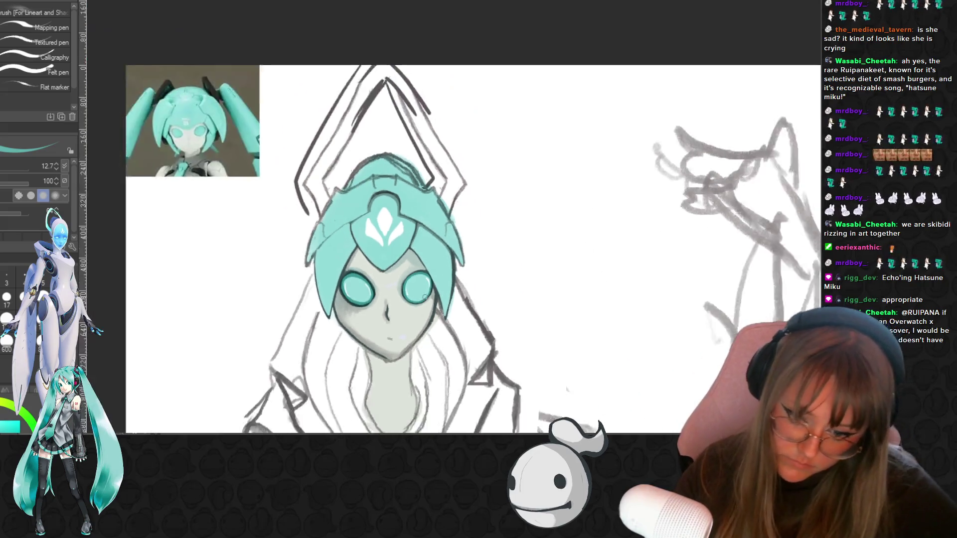
scroll(425, 297, down, 1)
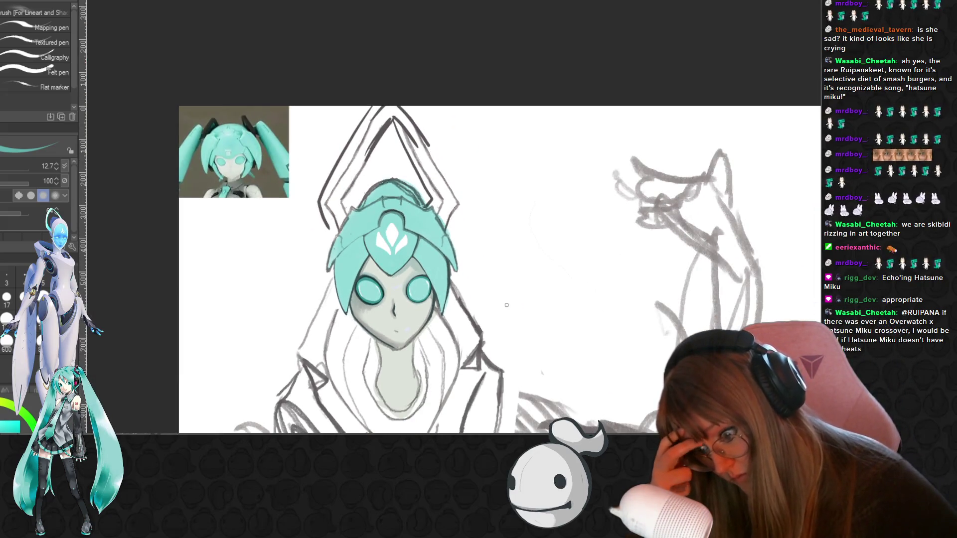
scroll(506, 305, down, 1)
scroll(506, 305, down, 1)
scroll(679, 260, down, 1)
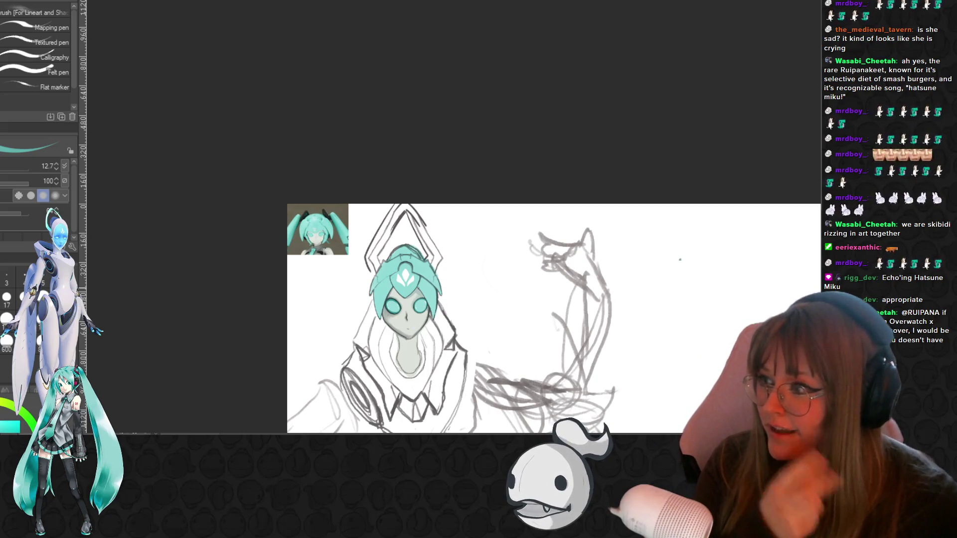
scroll(437, 276, up, 5)
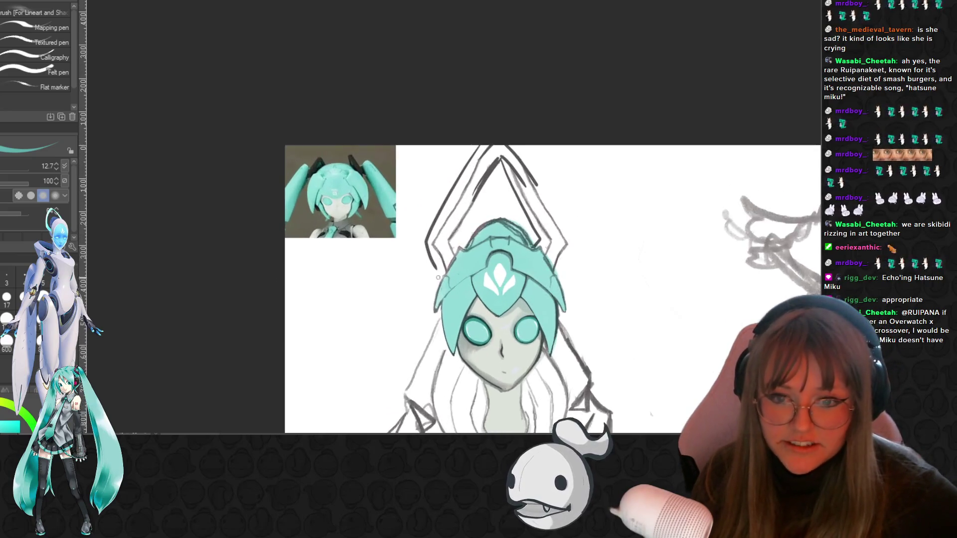
scroll(438, 277, up, 2)
scroll(523, 261, up, 2)
scroll(675, 242, up, 1)
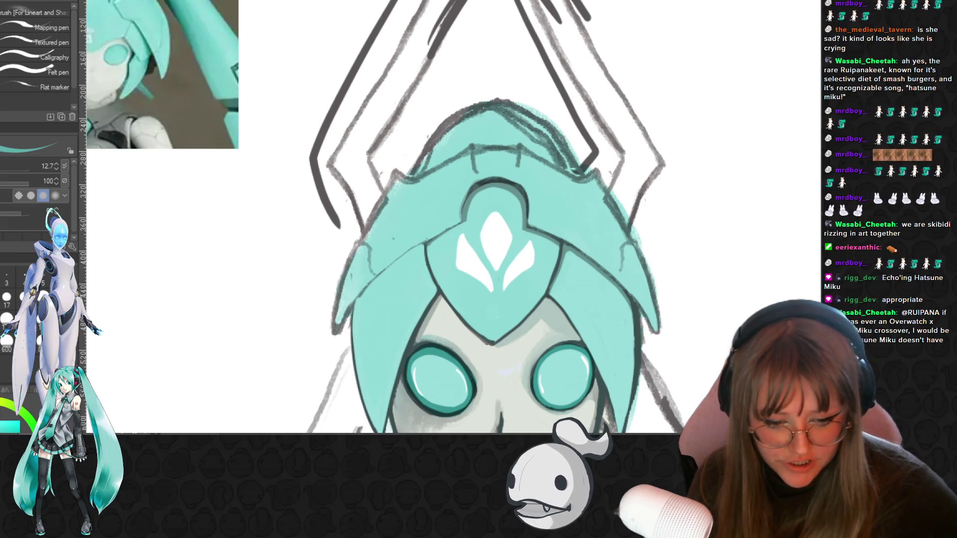
Sample the darker teal from the hair panel with the eyedropper, ready to line its right edge
alt+click(580, 195)
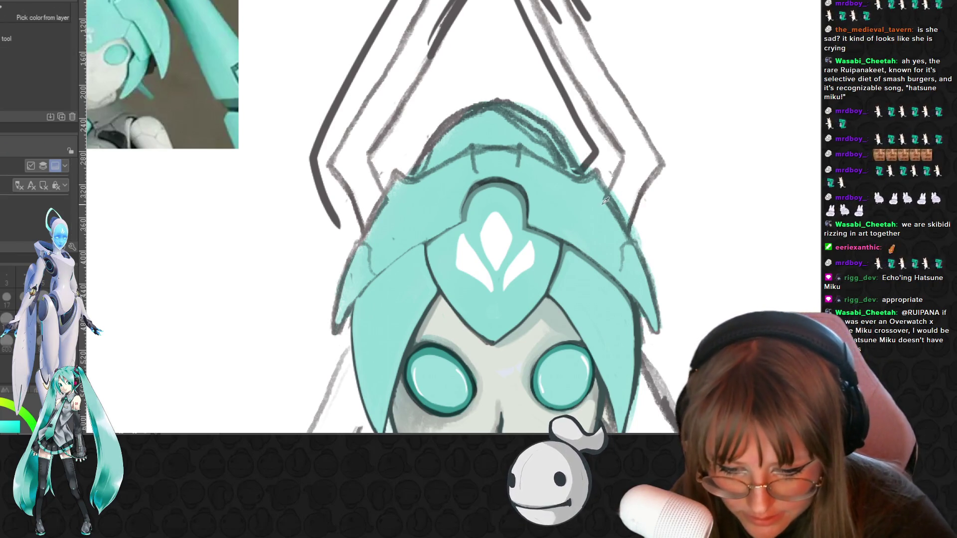
key(alt)
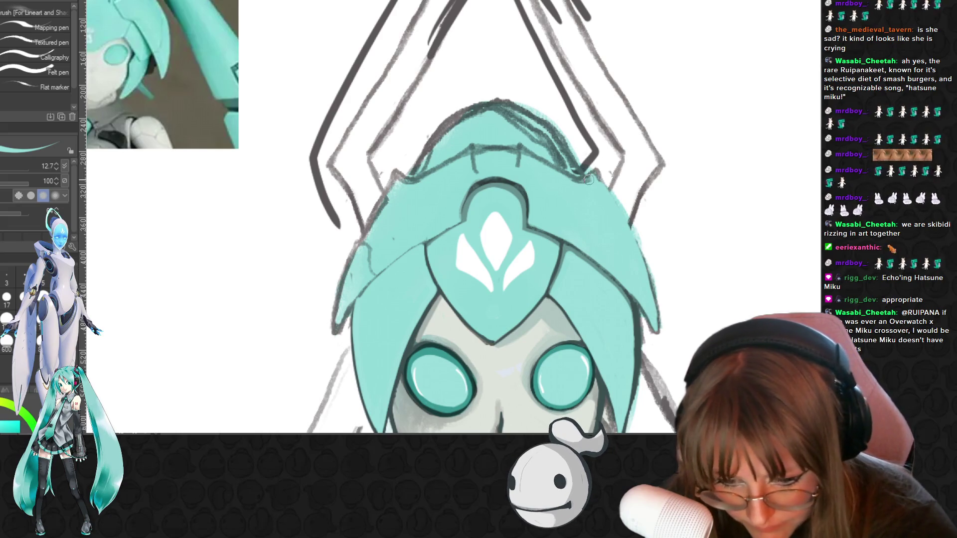
key(alt)
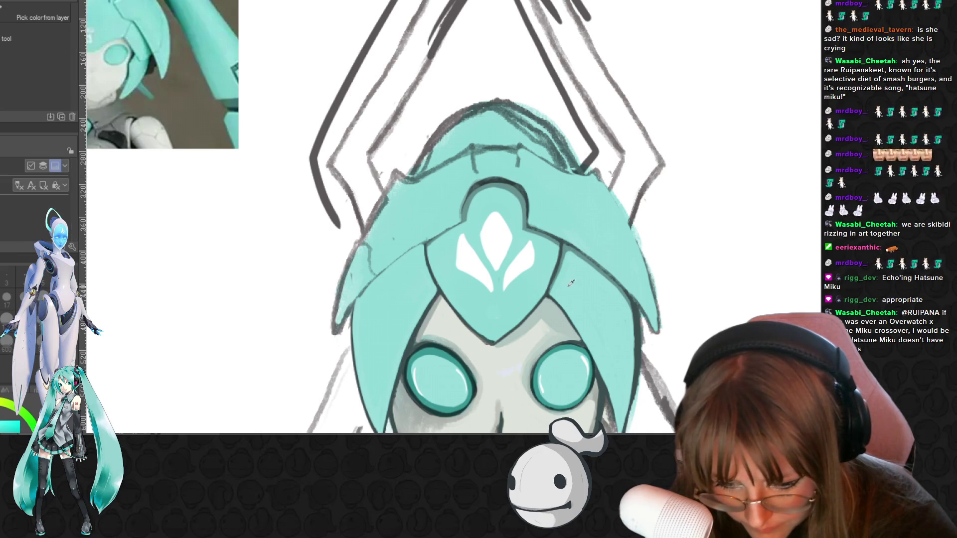
alt+click(567, 250)
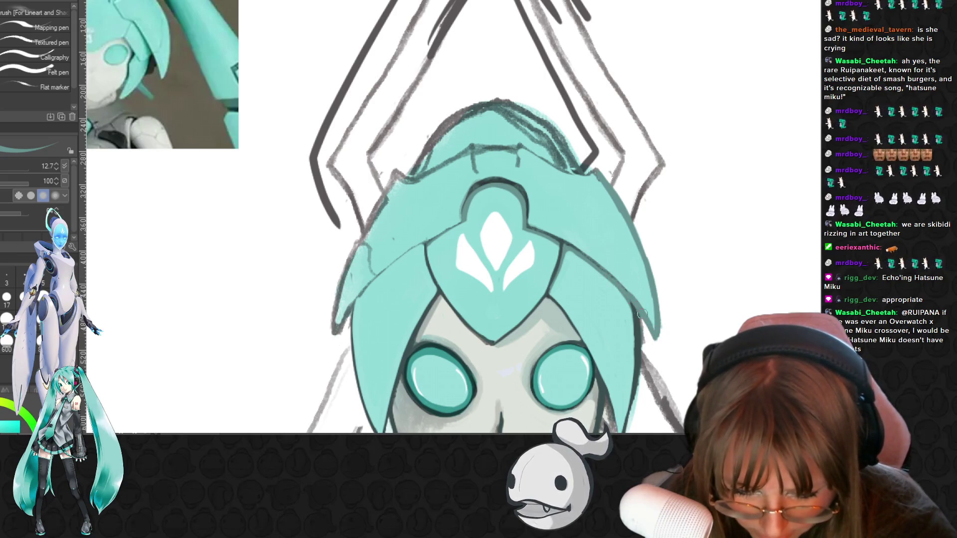
key(e)
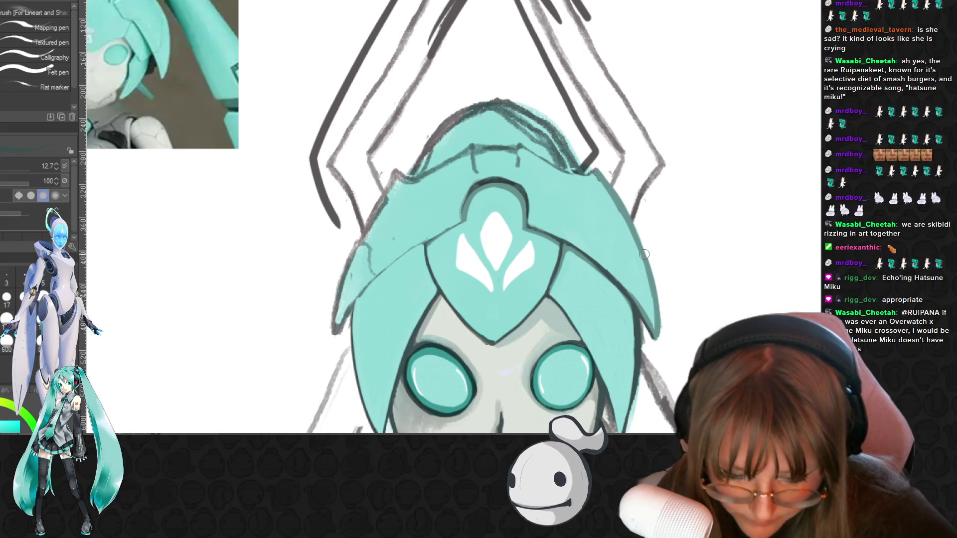
scroll(641, 258, up, 1)
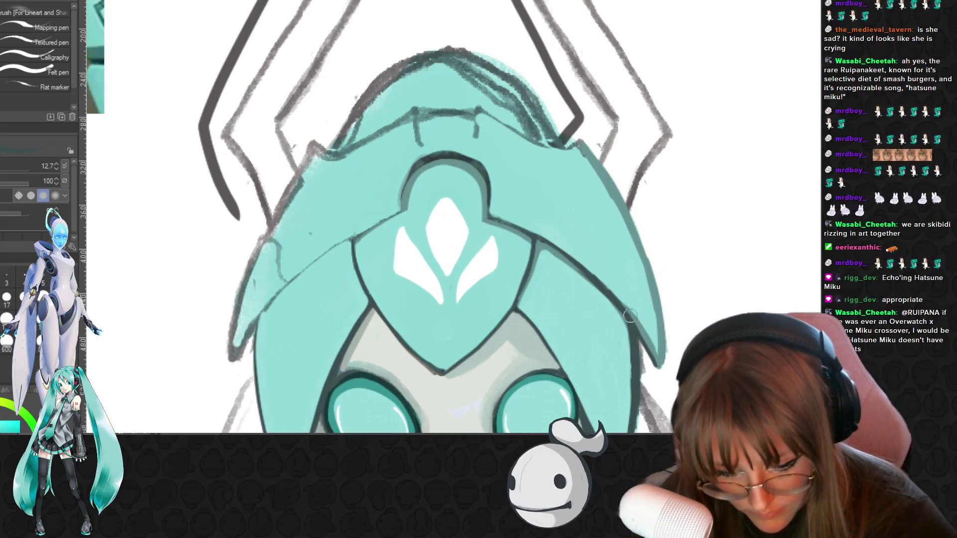
Outline the hair panel's right edge in dark teal, repaint the tip, and erase a thin strip off the edge
drag(626, 308, 659, 365)
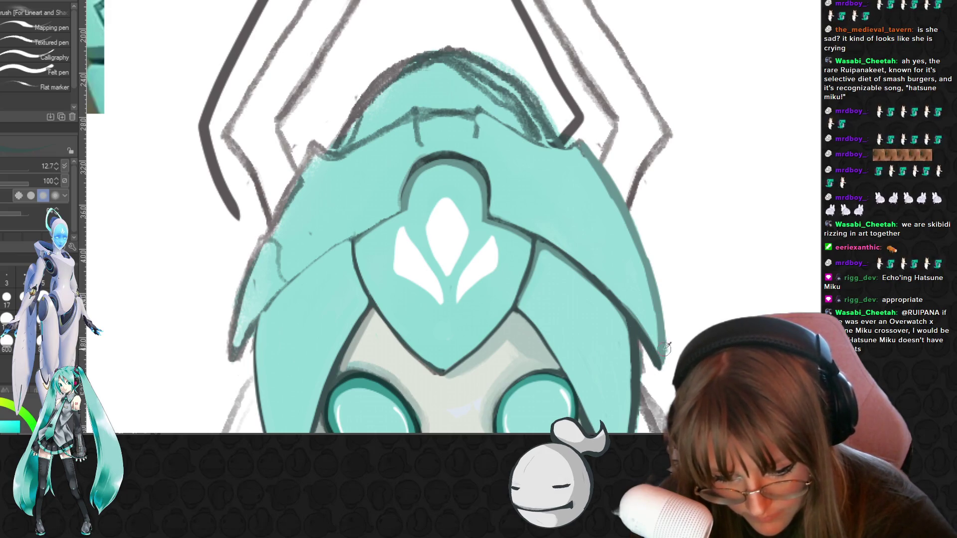
alt+click(656, 325)
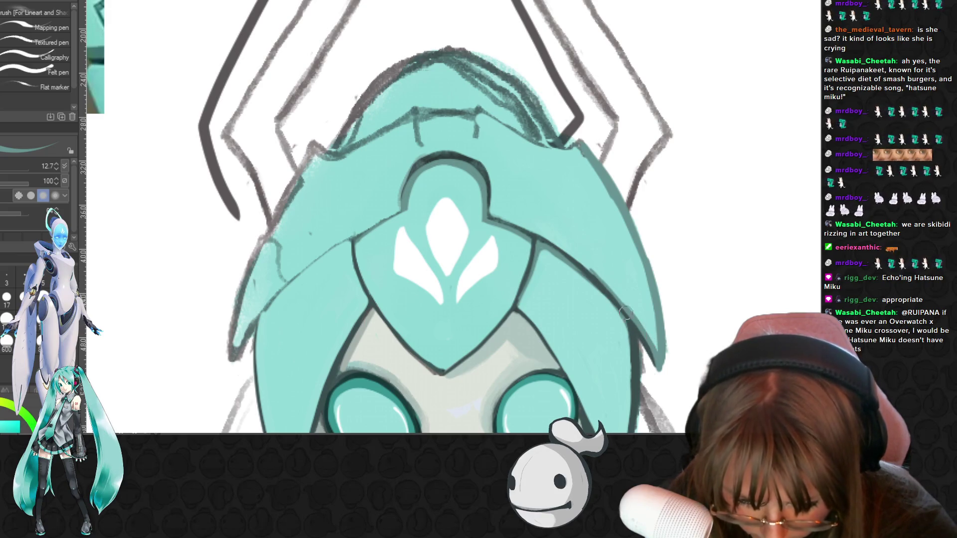
mouse_move(661, 370)
mouse_down()
mouse_move(662, 313)
mouse_move(589, 116)
mouse_up()
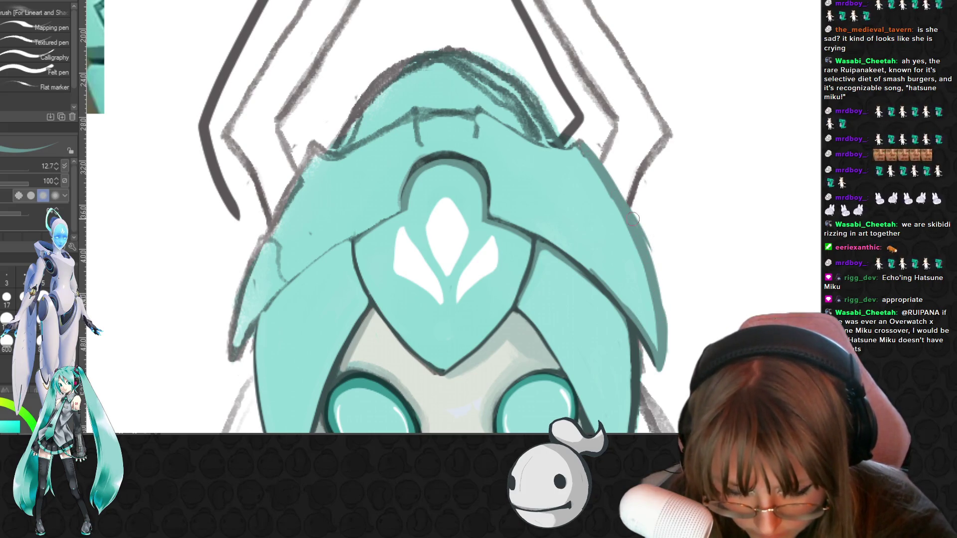
key(e)
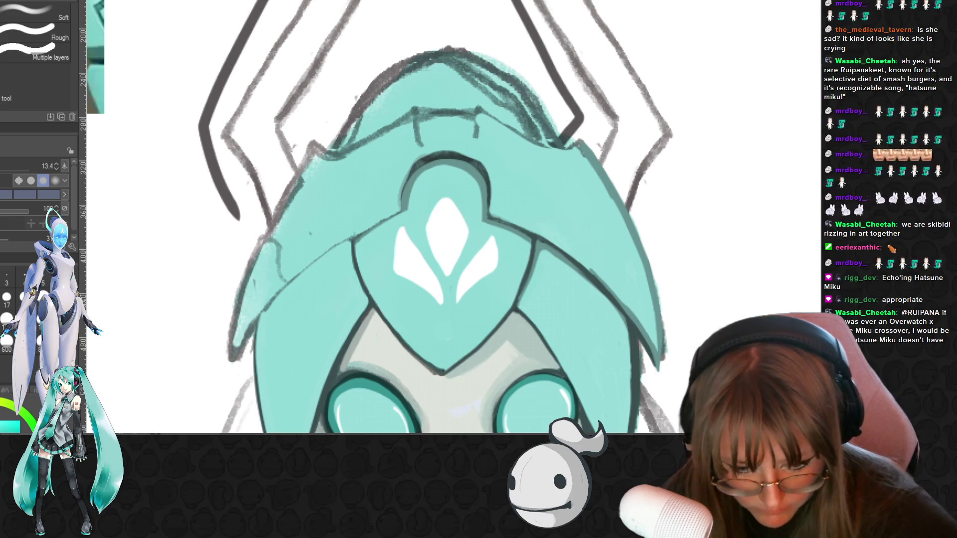
drag(666, 307, 664, 360)
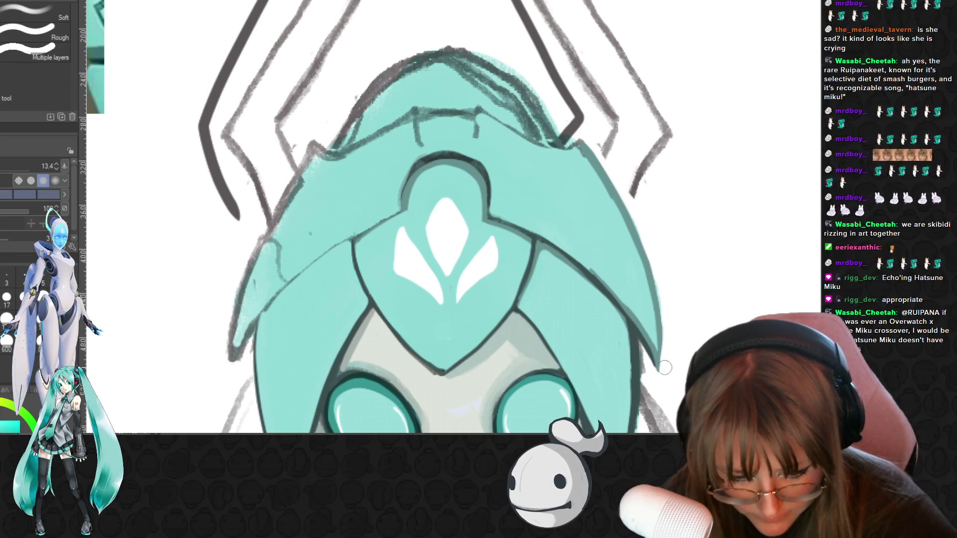
scroll(694, 203, down, 1)
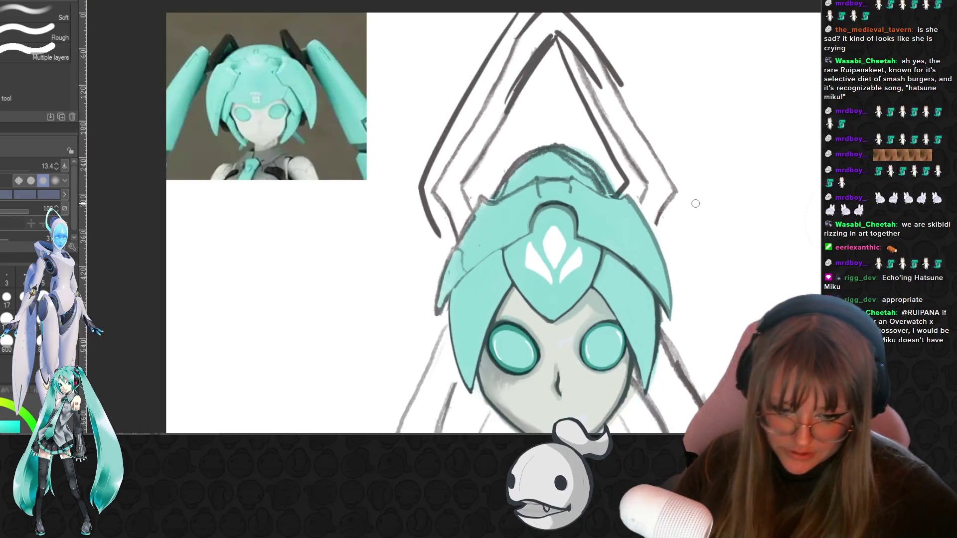
scroll(773, 108, down, 1)
scroll(777, 135, down, 1)
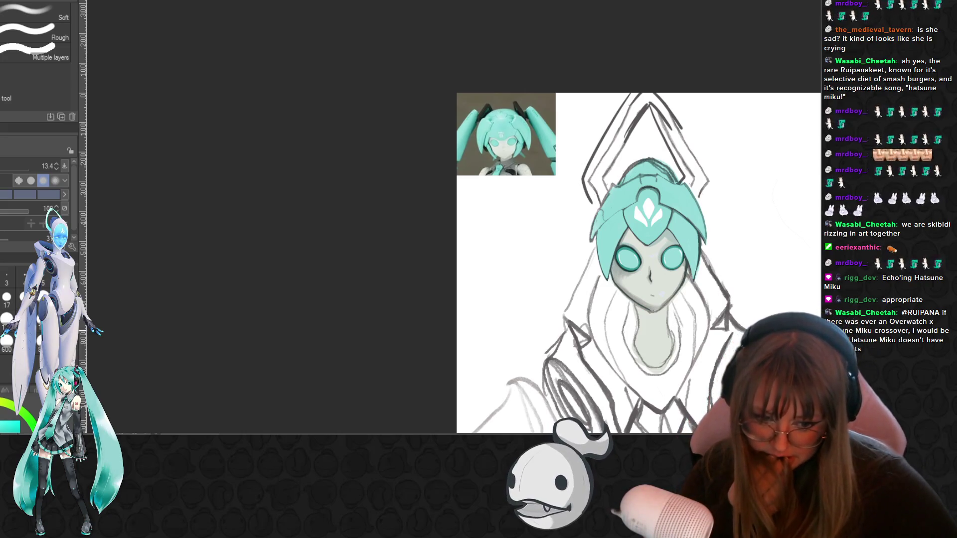
scroll(761, 313, up, 1)
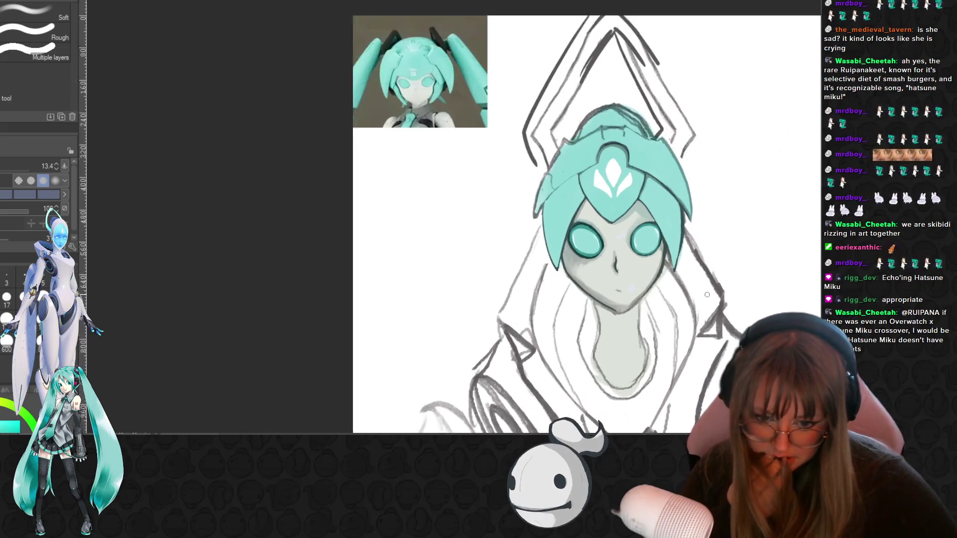
scroll(762, 313, up, 1)
scroll(651, 256, up, 1)
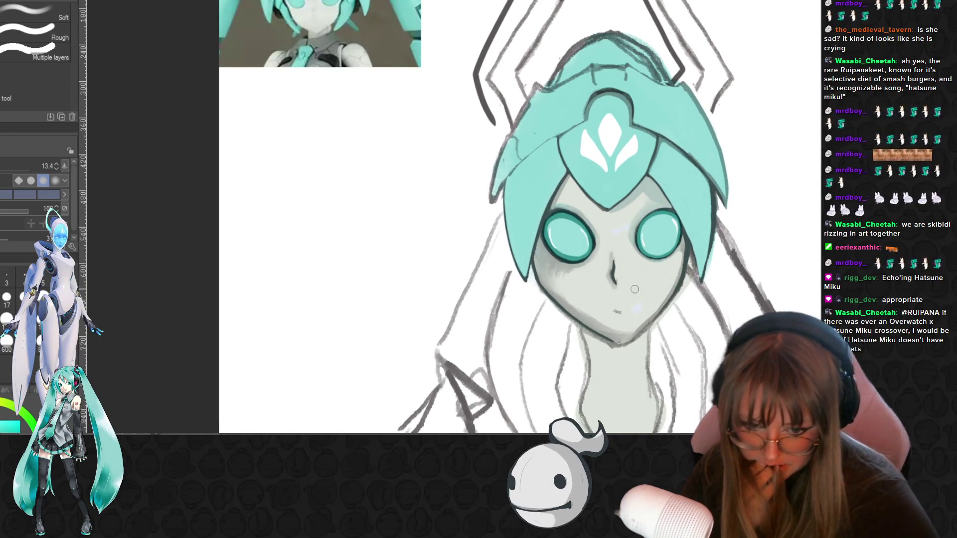
Sample the grey skin colour from the face and return to the brush for blending
alt+click(647, 279)
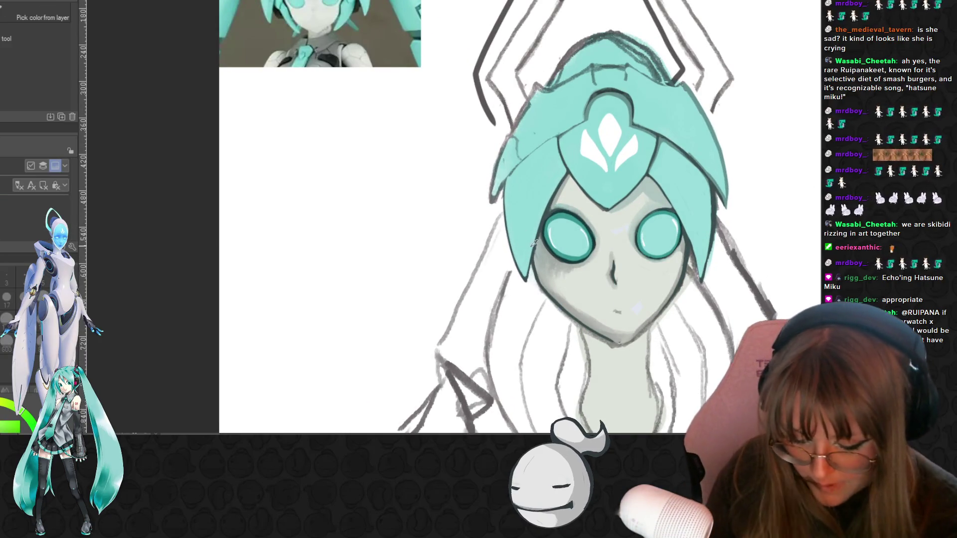
key(b)
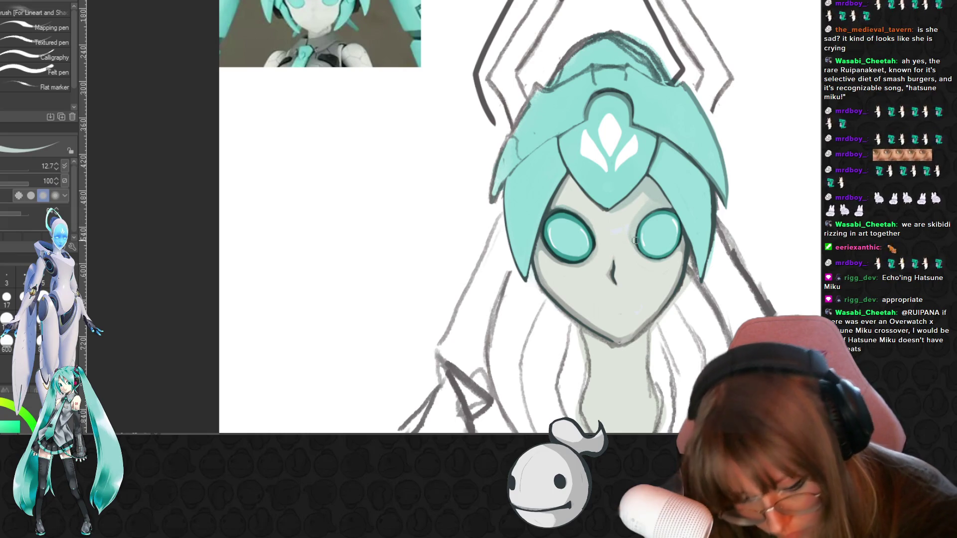
scroll(635, 233, up, 1)
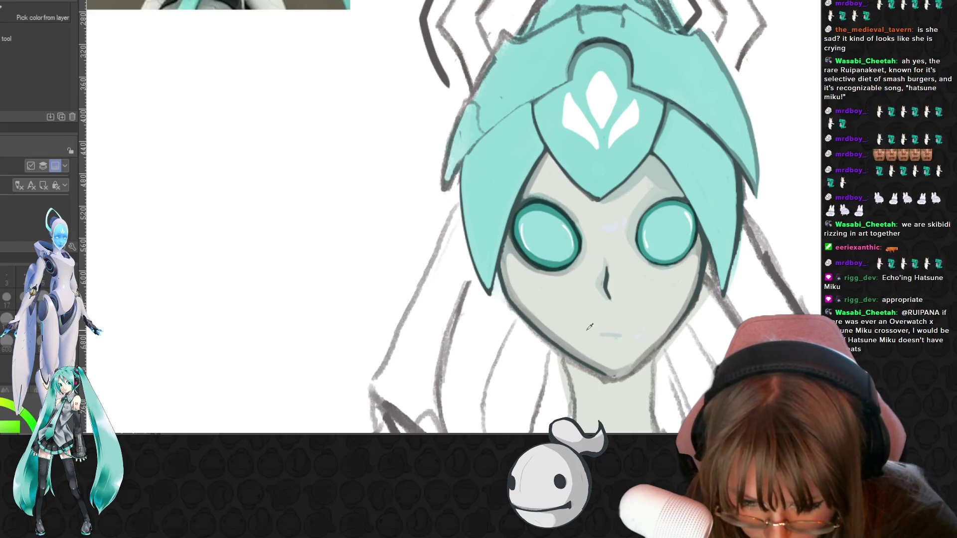
Draw a short horizontal mouth line on the chin, undoing once and redrawing it darker and longer
drag(599, 335, 616, 335)
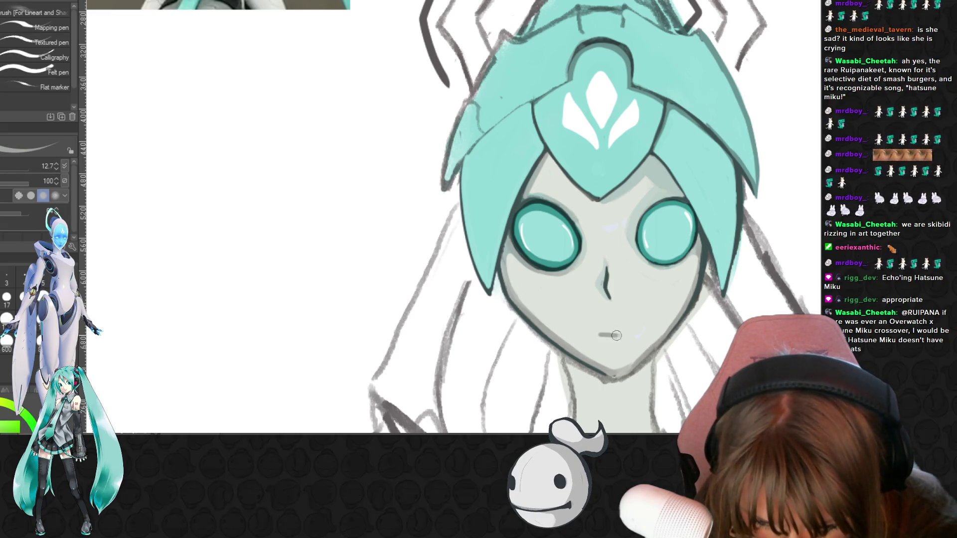
drag(598, 335, 622, 336)
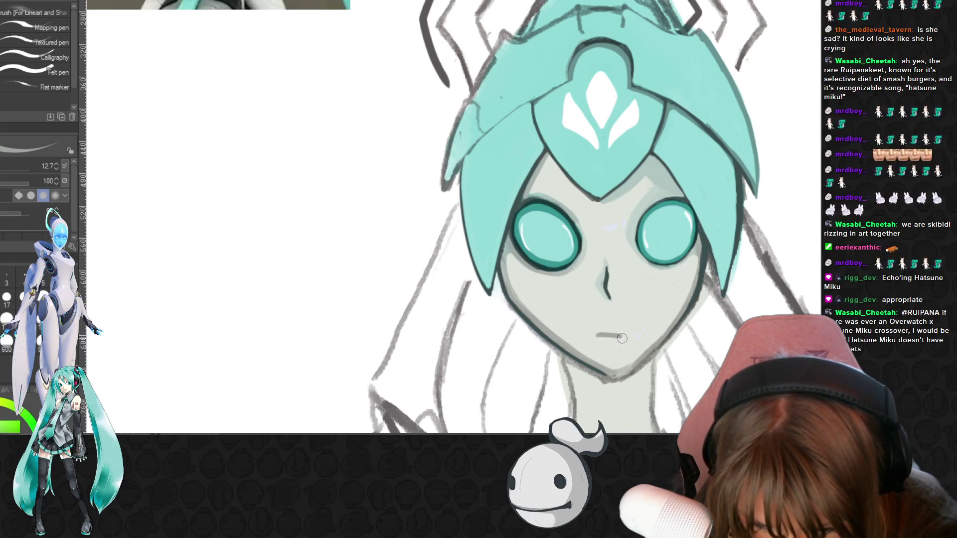
key(ctrl+z)
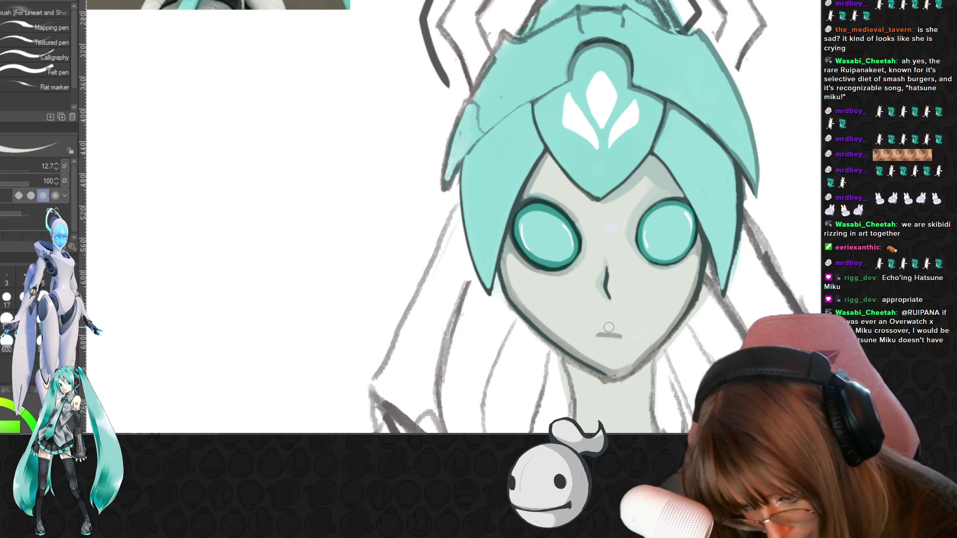
drag(620, 335, 597, 335)
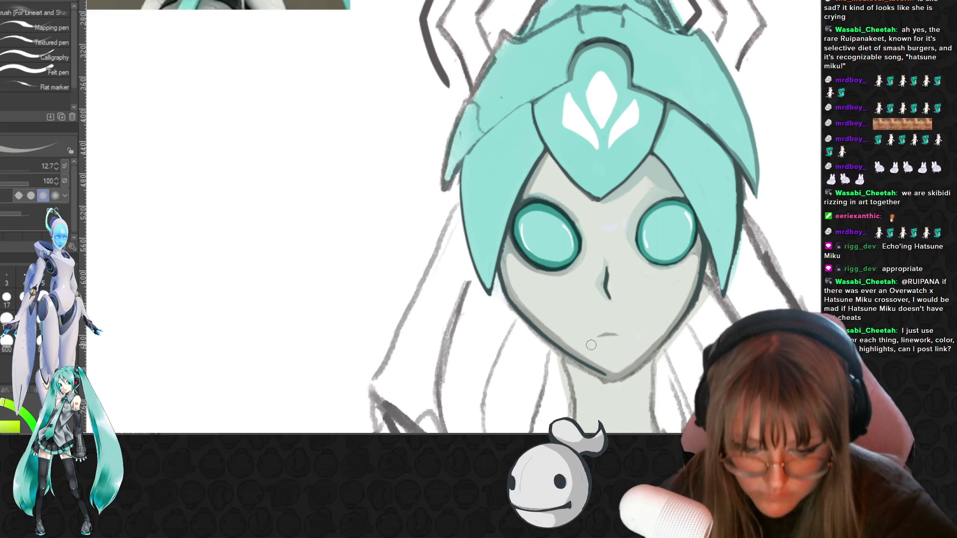
scroll(584, 364, down, 2)
scroll(598, 340, down, 2)
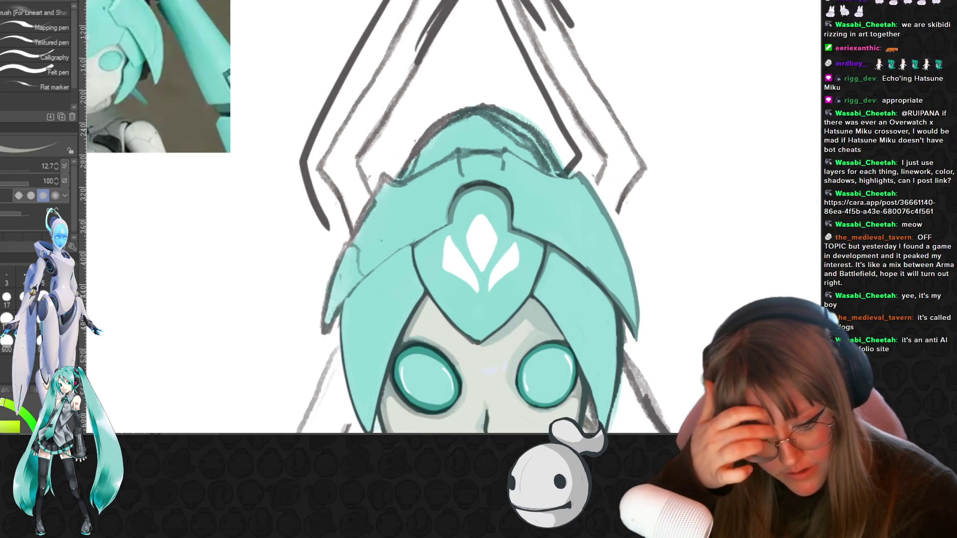
Briefly sample colour from the canvas and return to the inking pen for the helmet outlines
key(i)
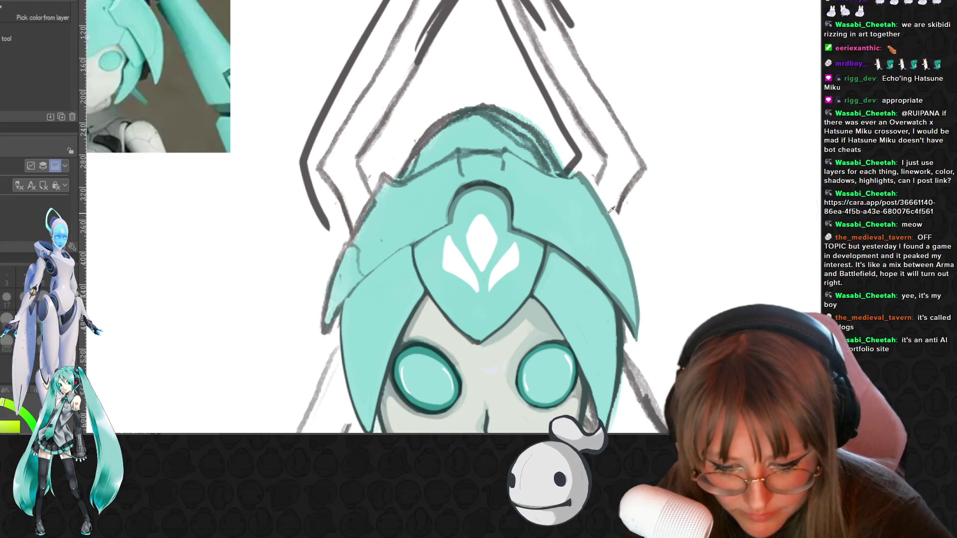
key(p)
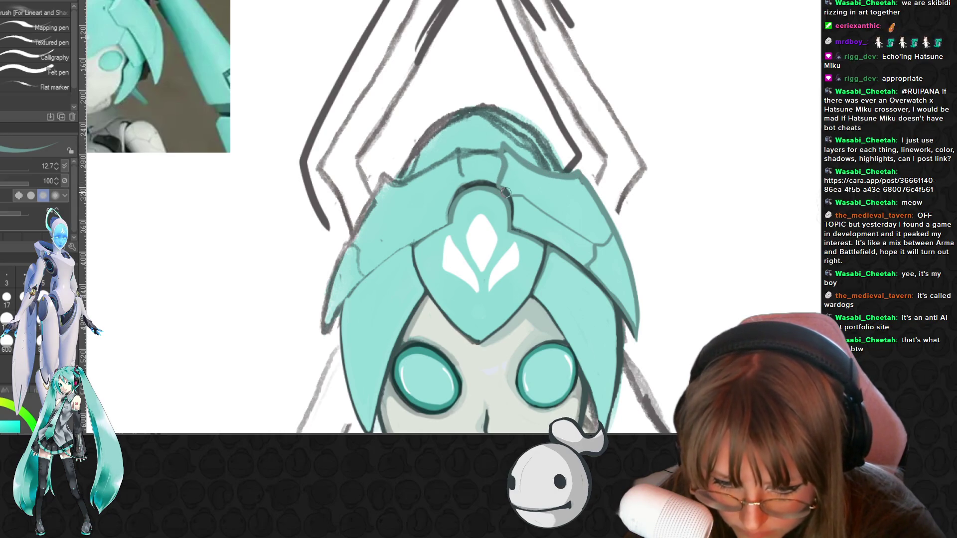
Darken the emblem's right edge, the helmet's inner arch line and the hair outline, sampling teal between strokes
drag(513, 223, 501, 183)
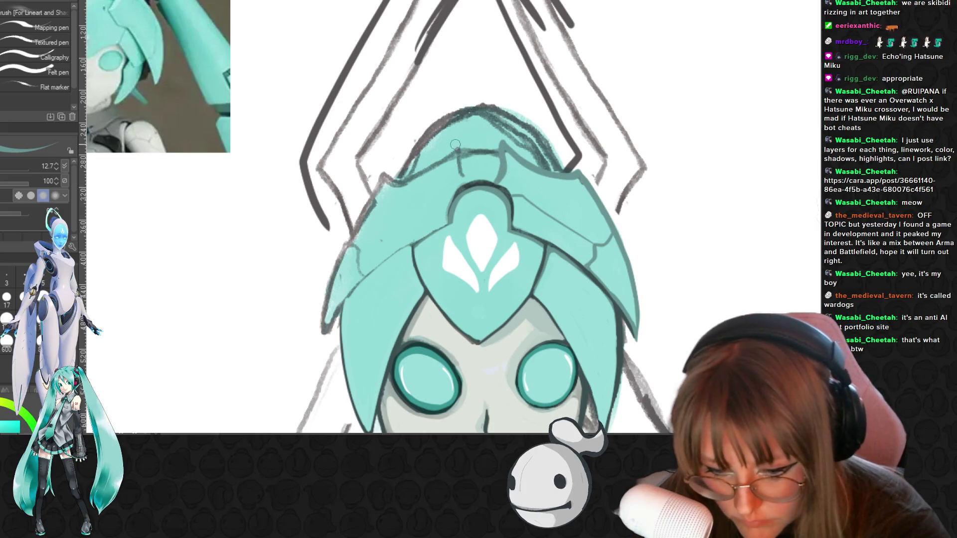
drag(456, 164, 462, 182)
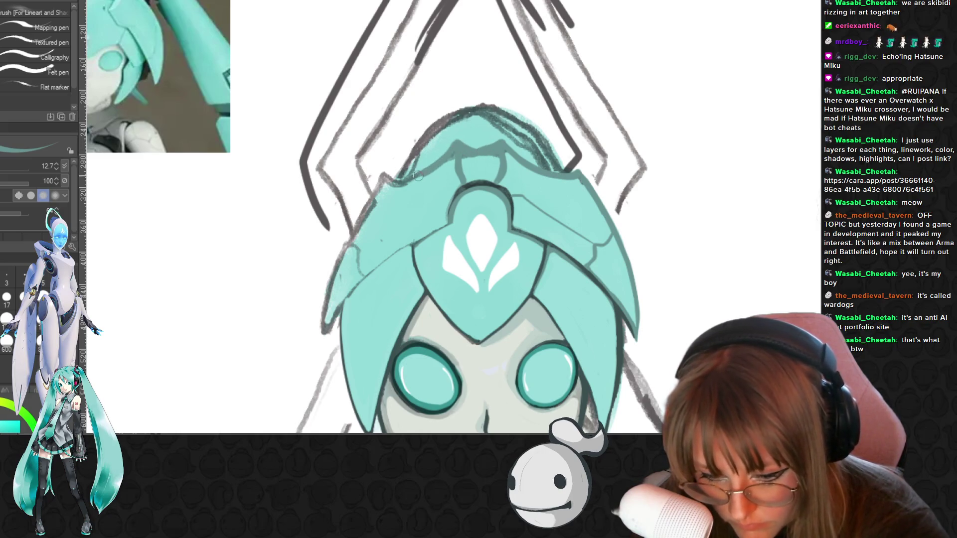
drag(386, 174, 322, 313)
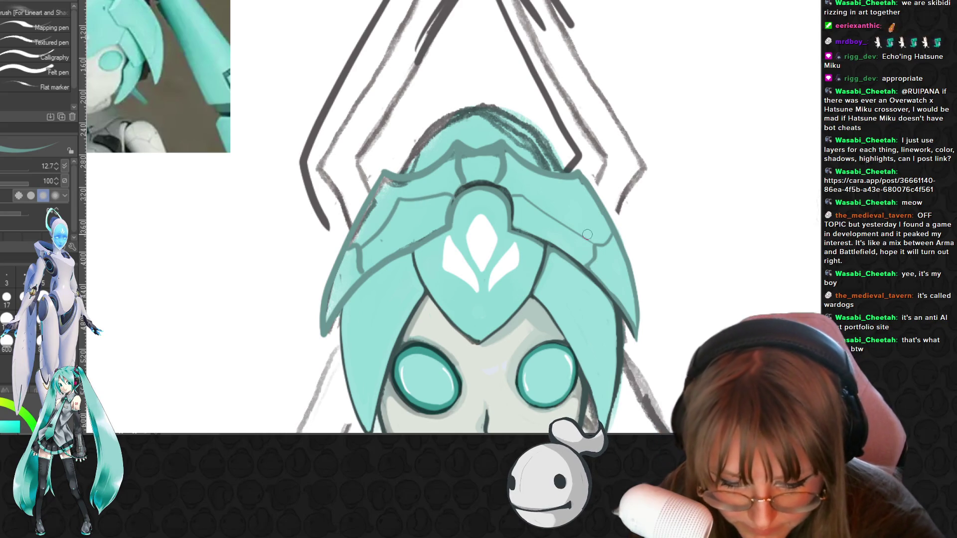
key(i)
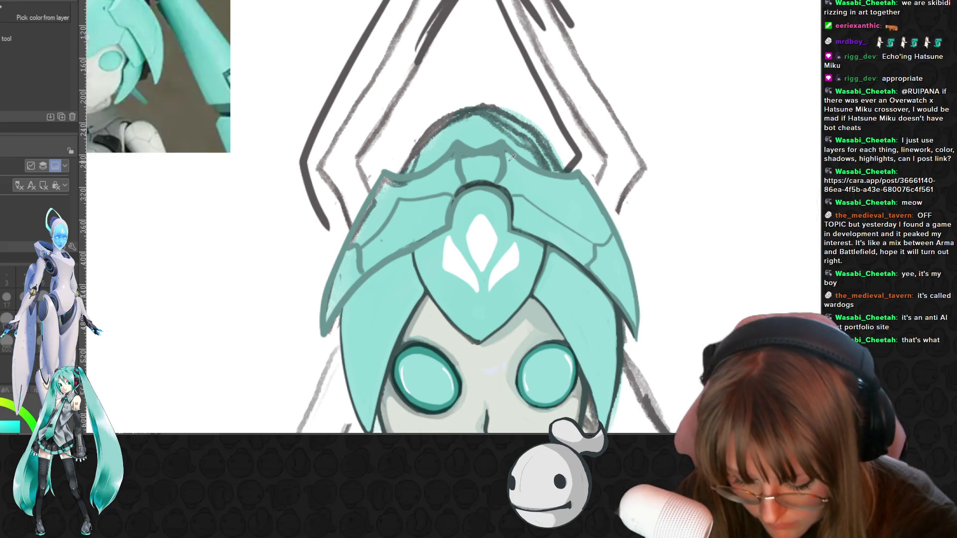
key(b)
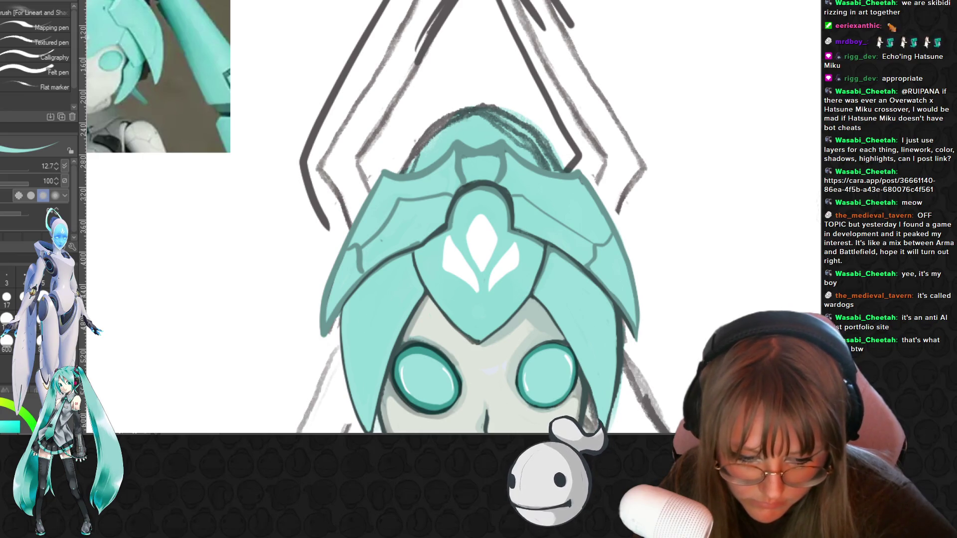
key(alt)
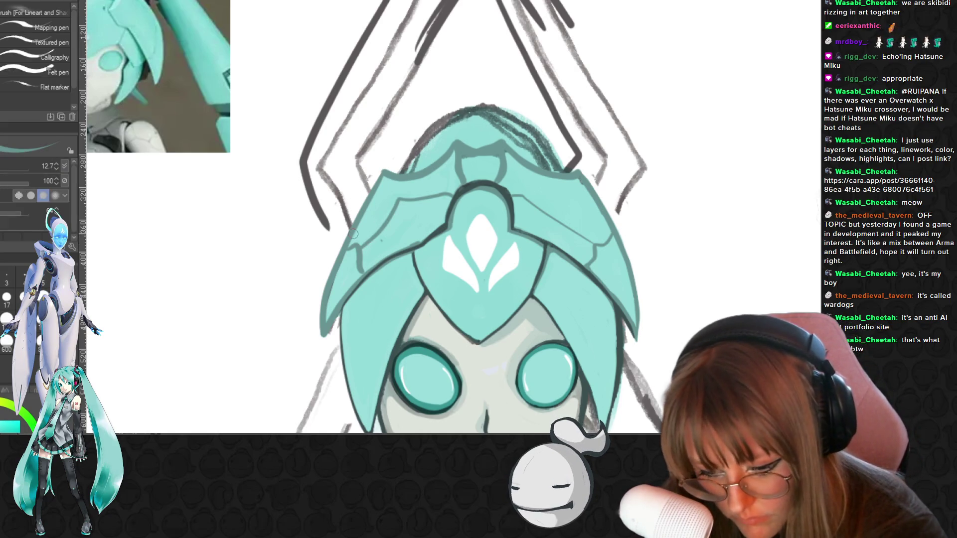
key(p)
key(e)
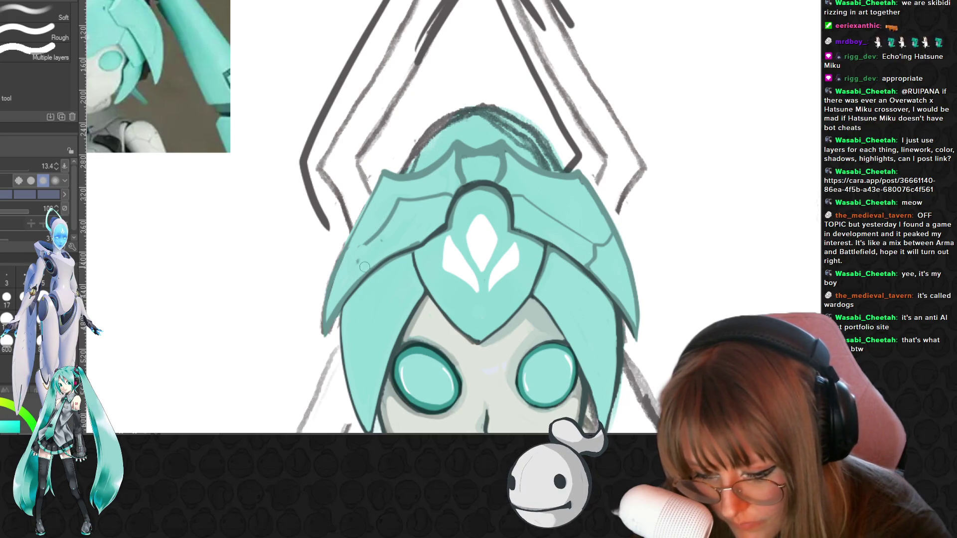
key(i)
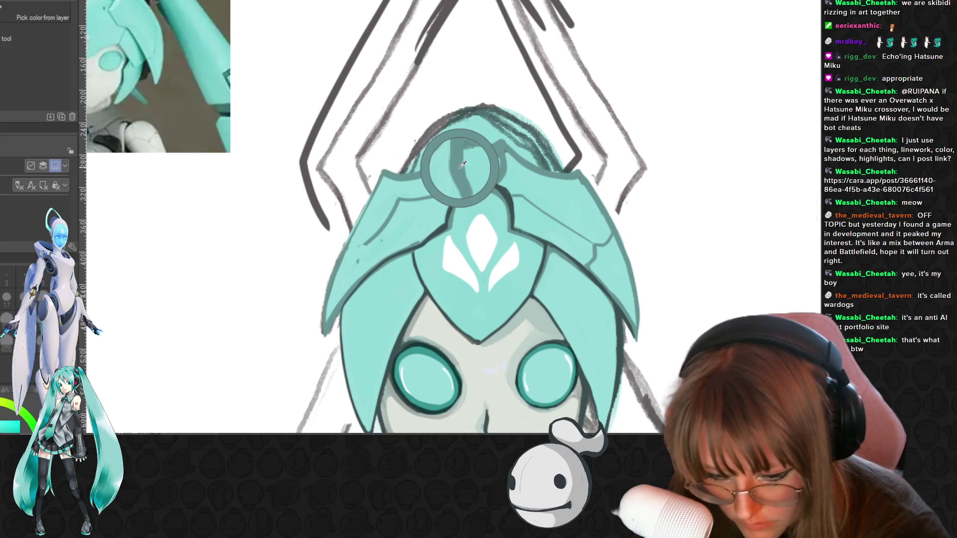
Undo the last stroke before continuing the helmet plate detail
key(ctrl+z)
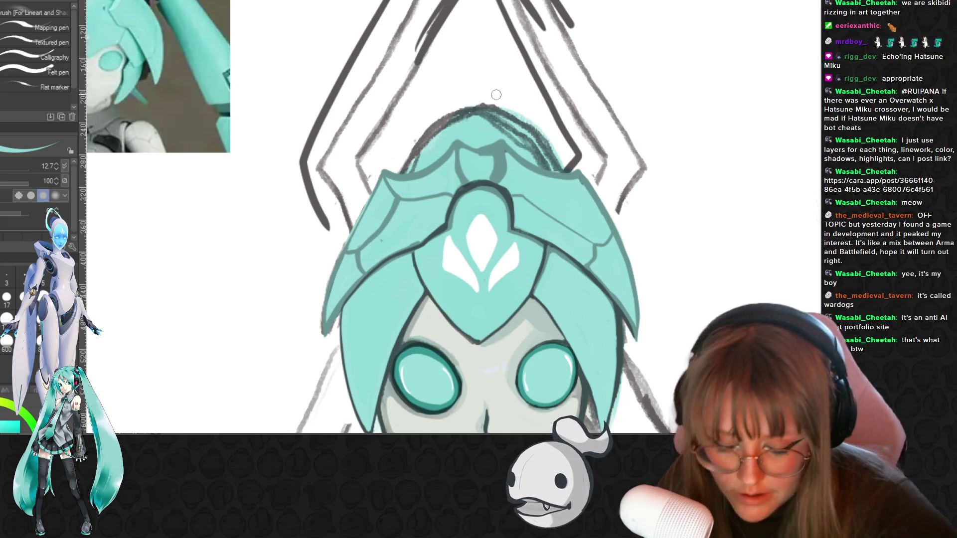
scroll(497, 98, up, 1)
scroll(523, 101, up, 1)
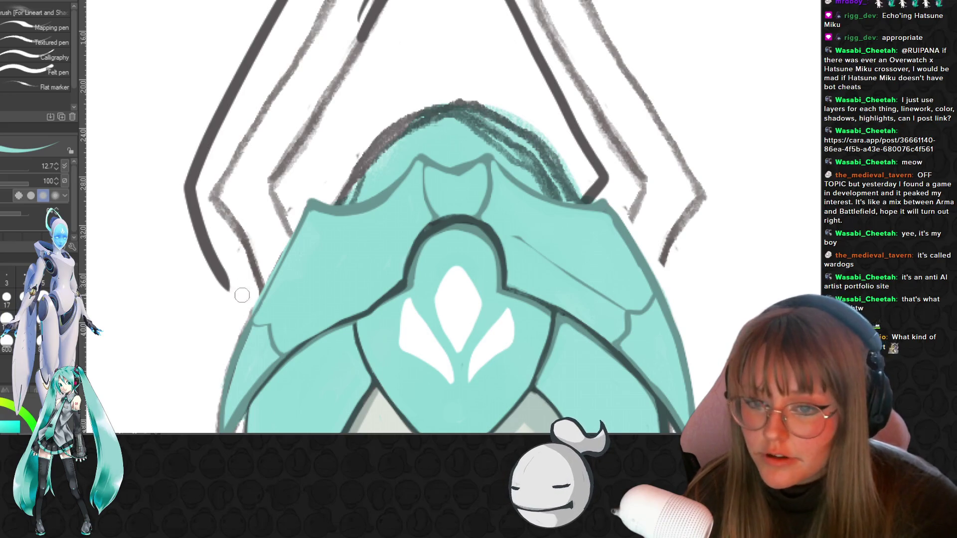
scroll(573, 198, down, 2)
scroll(573, 198, down, 2)
scroll(573, 198, down, 2)
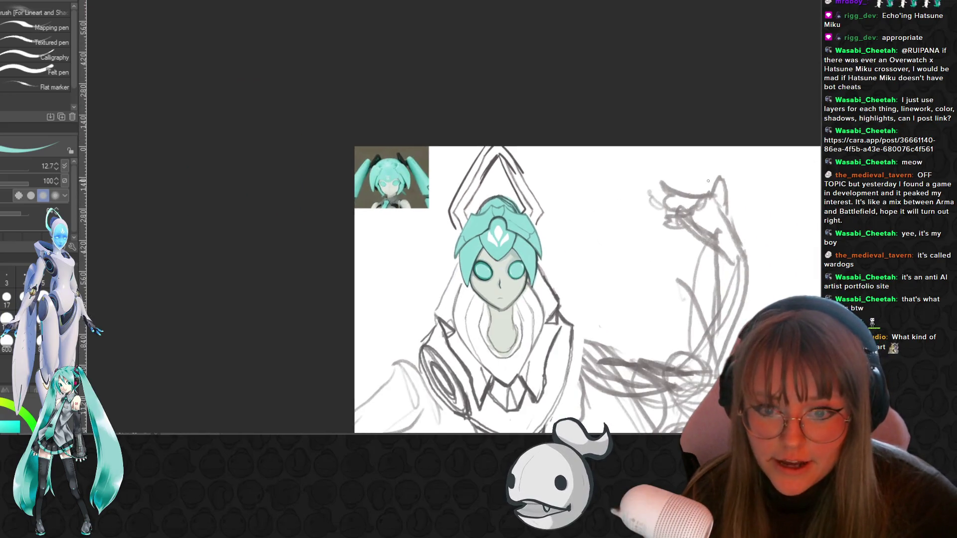
scroll(572, 197, down, 2)
scroll(815, 217, down, 3)
scroll(600, 155, down, 1)
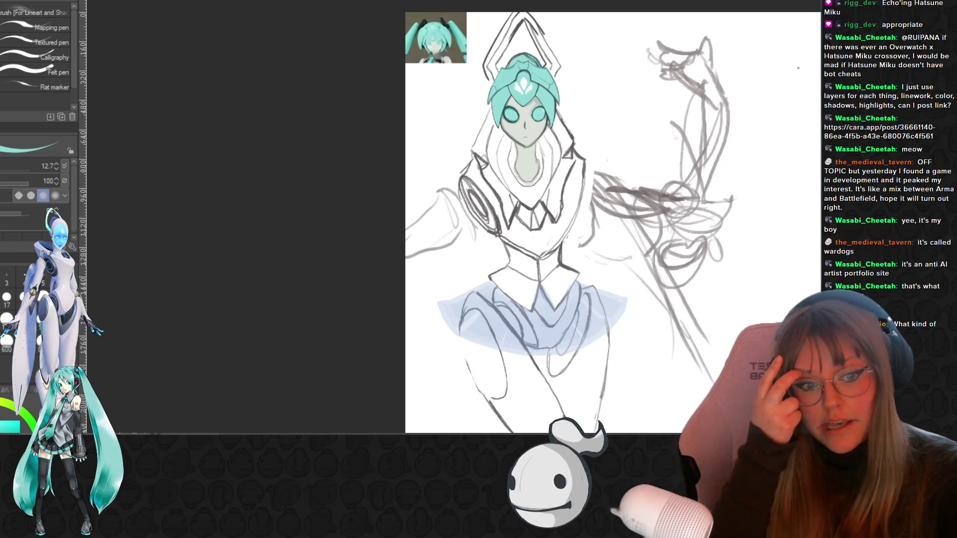
Undo the blue skirt shading and pan so the full sketch fills the view
key(ctrl+z)
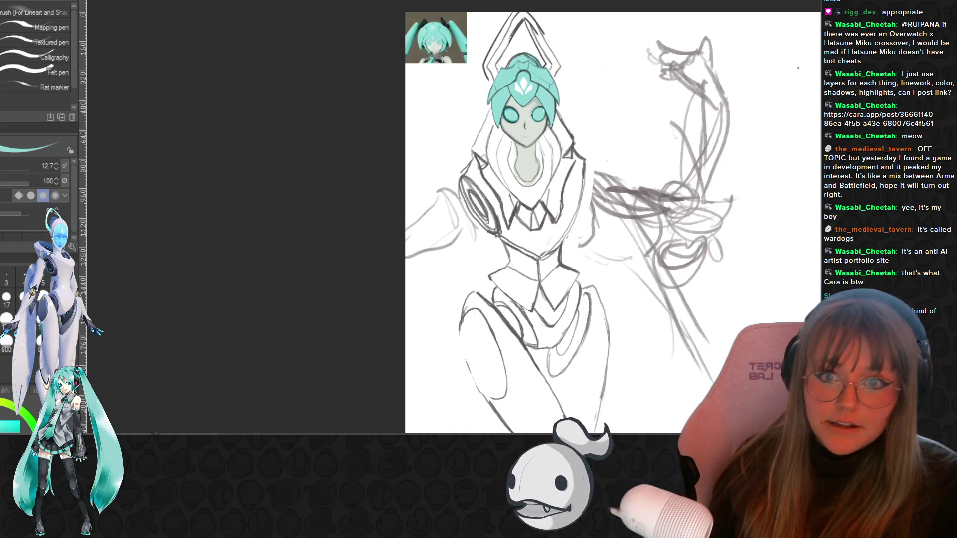
drag(598, 224, 445, 214)
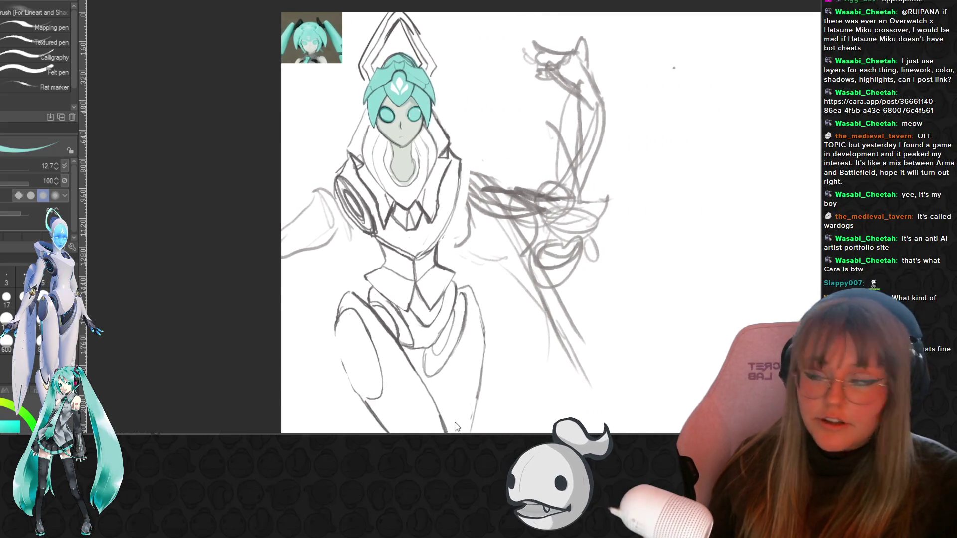
scroll(337, 120, up, 2)
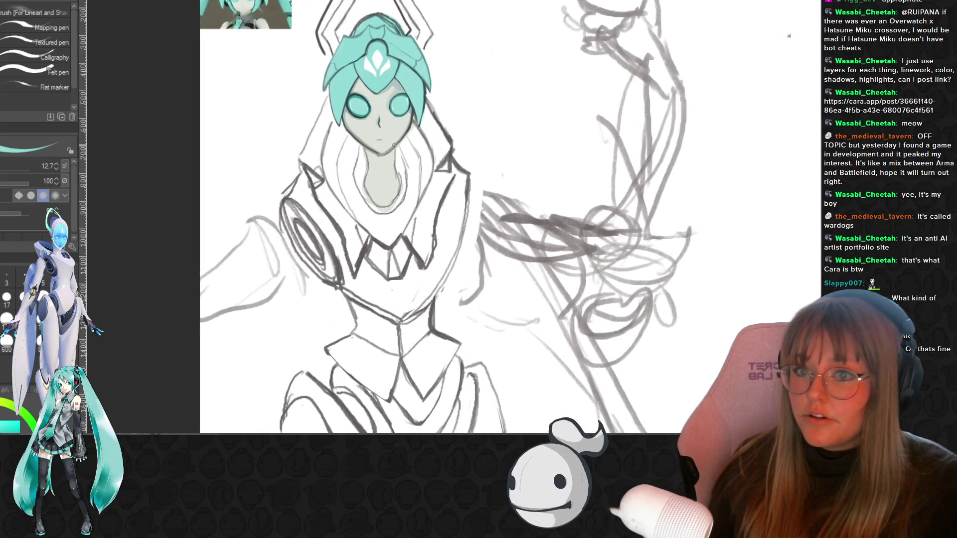
scroll(447, 100, up, 1)
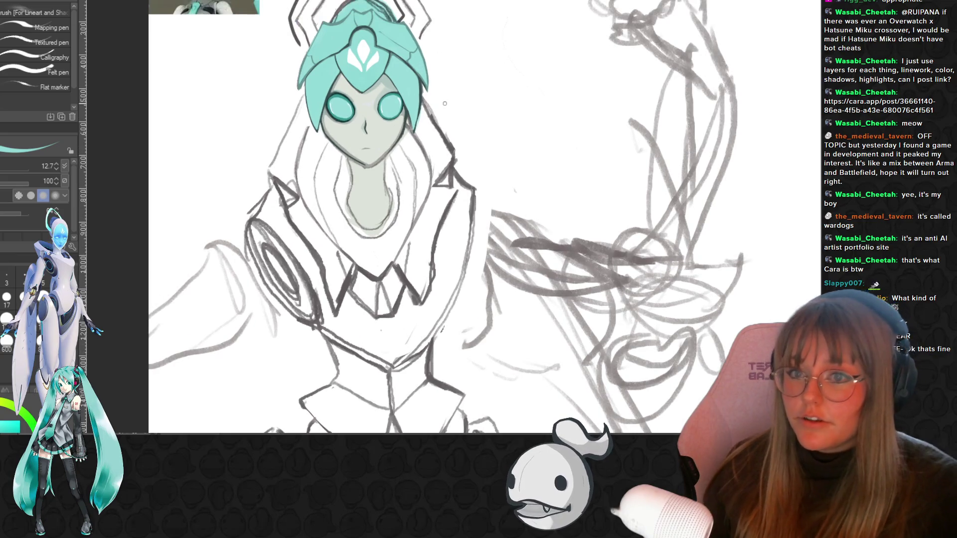
key(i)
click(367, 128)
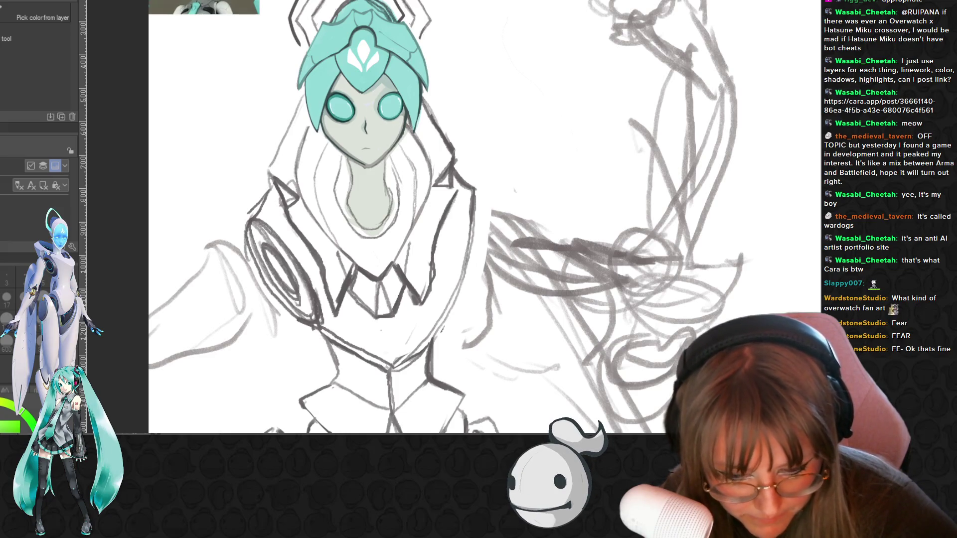
scroll(449, 216, down, 2)
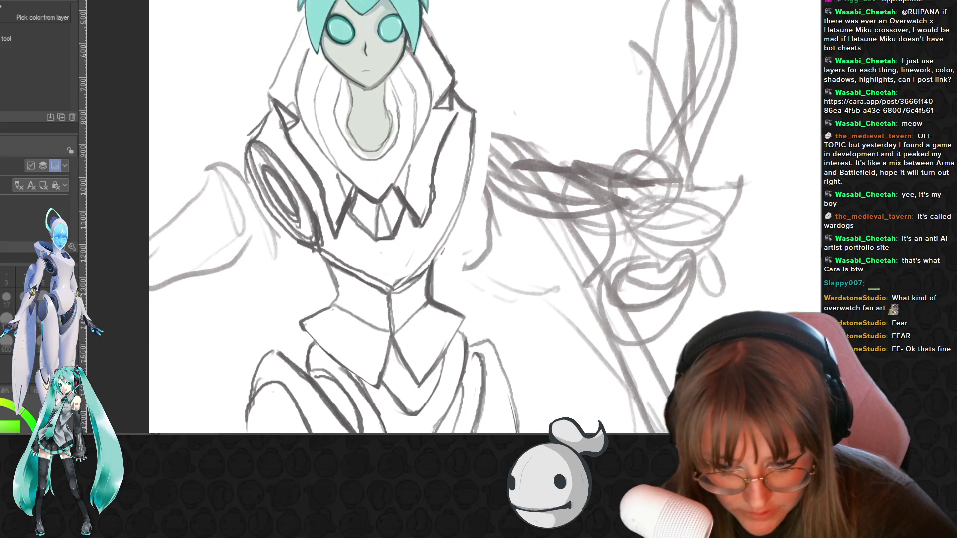
scroll(449, 217, up, 4)
scroll(448, 217, down, 3)
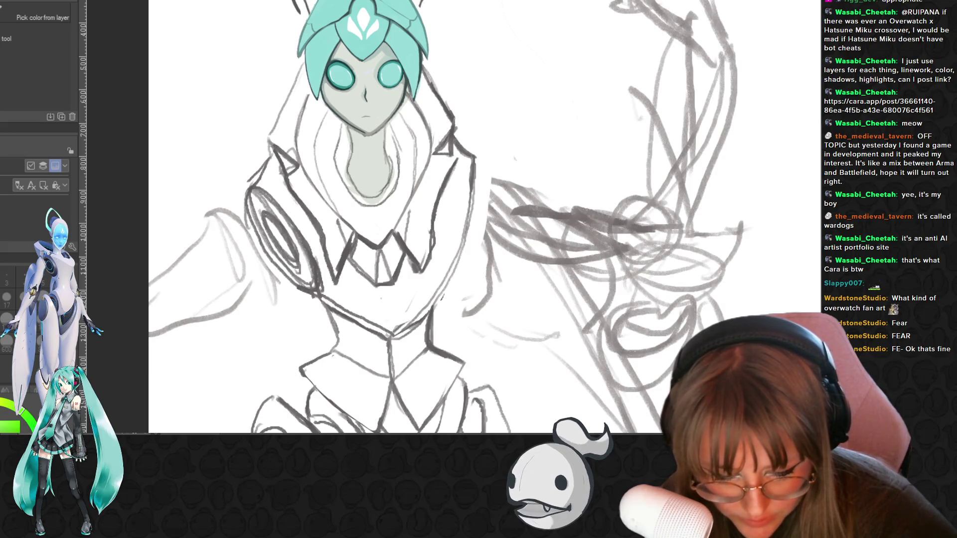
Sample the teal from the hair and return to the pen for inking
click(410, 30)
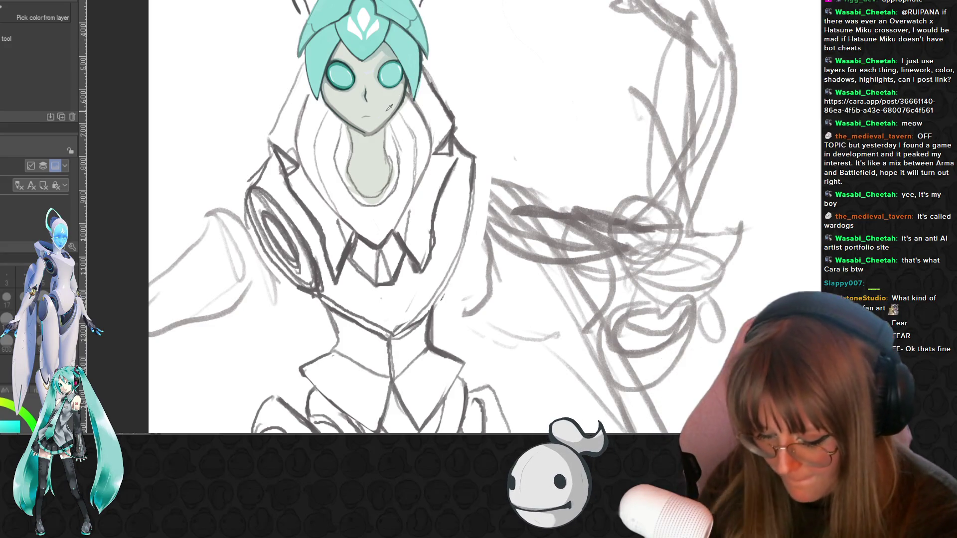
key(p)
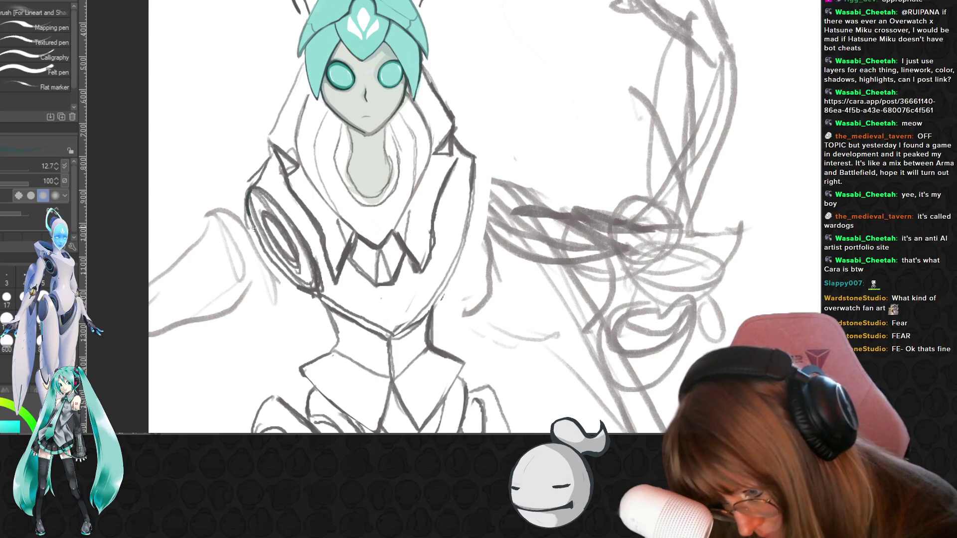
Outline the shoulder ellipse's left edge in dark teal, undoing and erasing stray parts
drag(251, 198, 296, 276)
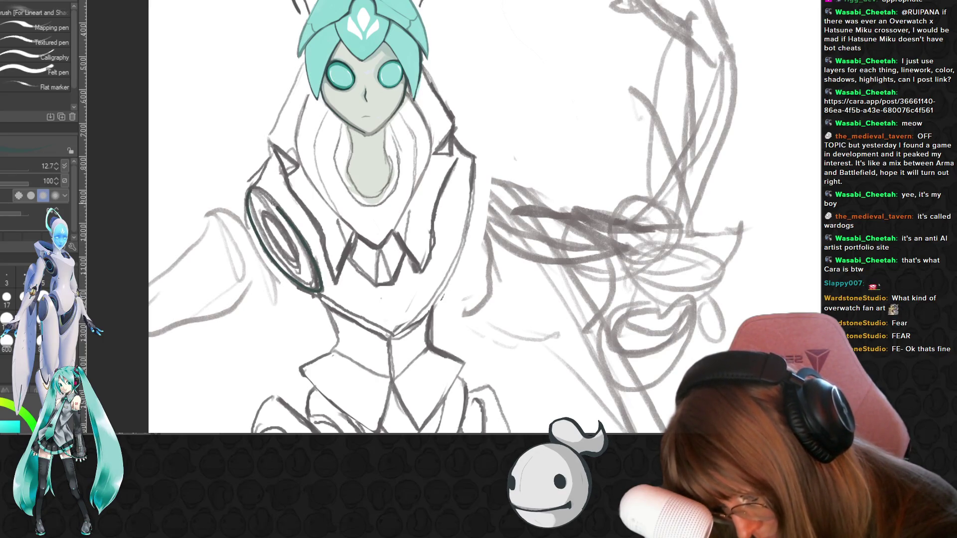
key(p)
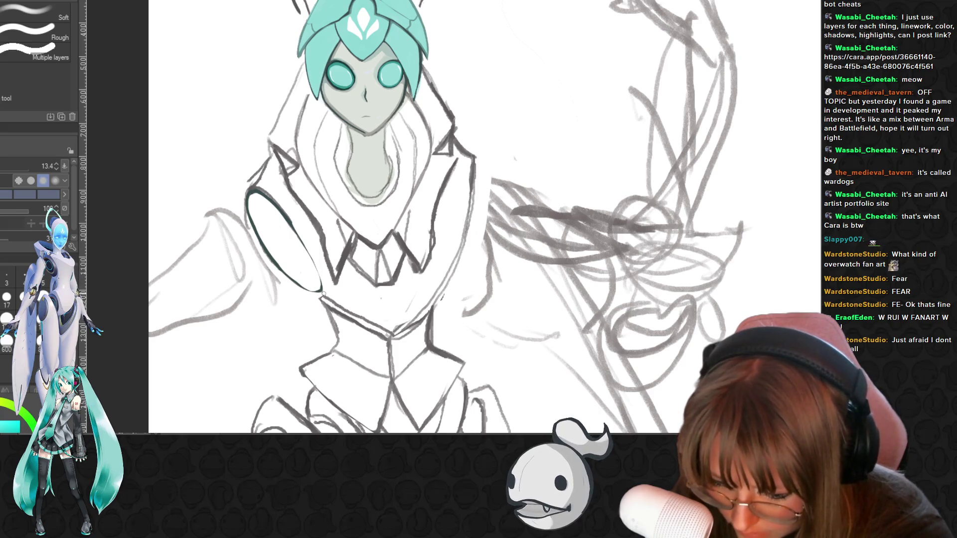
key(ctrl+z)
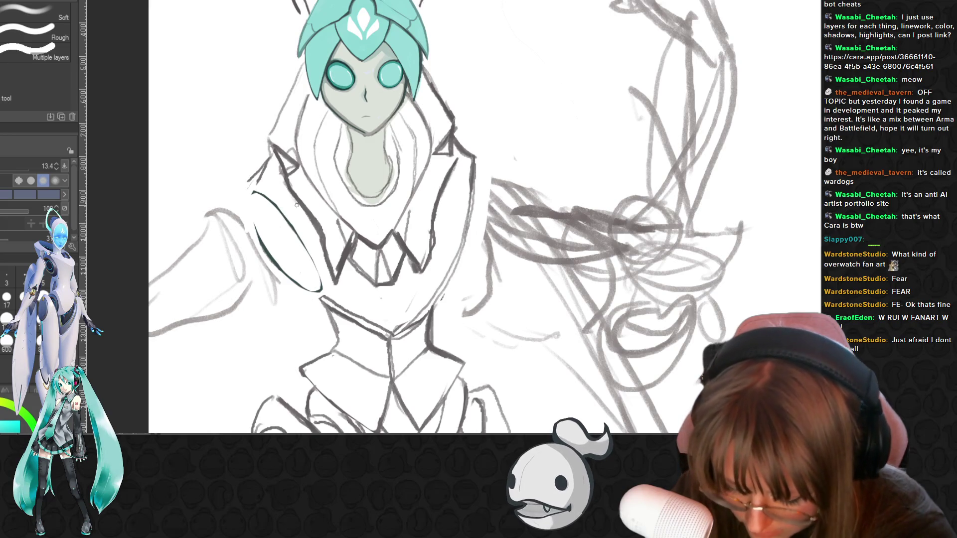
key(p)
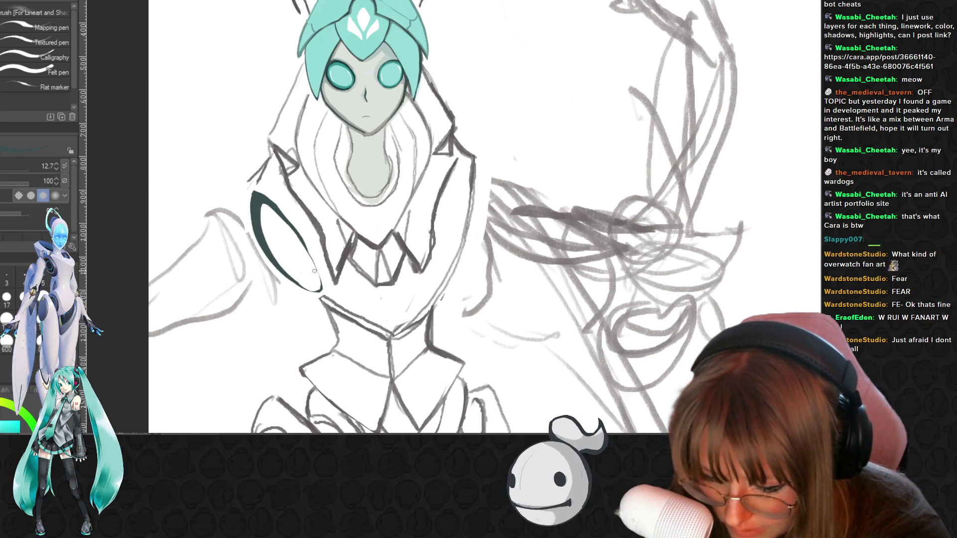
key(e)
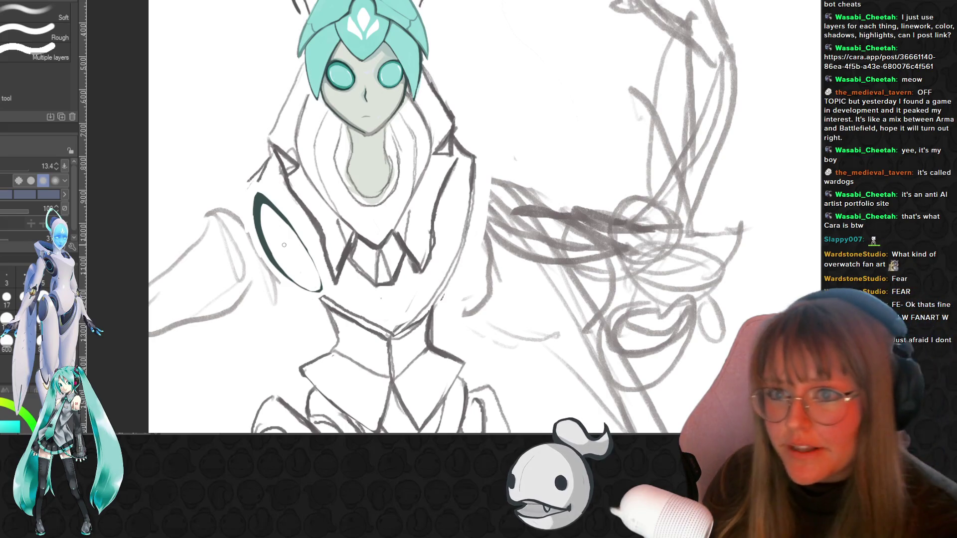
Sample the teal from the character's eye ring as the drawing colour
key(i)
drag(341, 115, 325, 60)
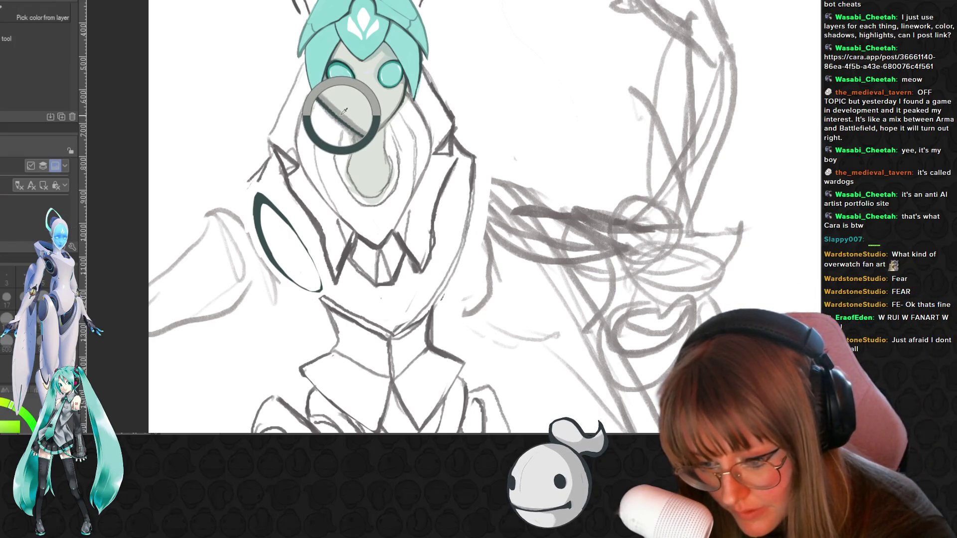
Resample the eye teal, return to the brush and zoom in on the face and shoulder
key(b)
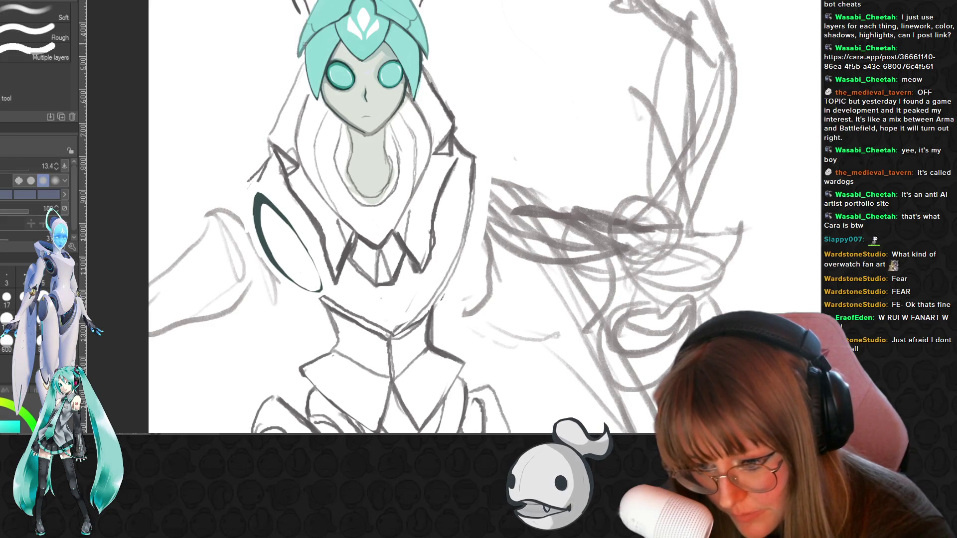
key(i)
click(328, 56)
key(b)
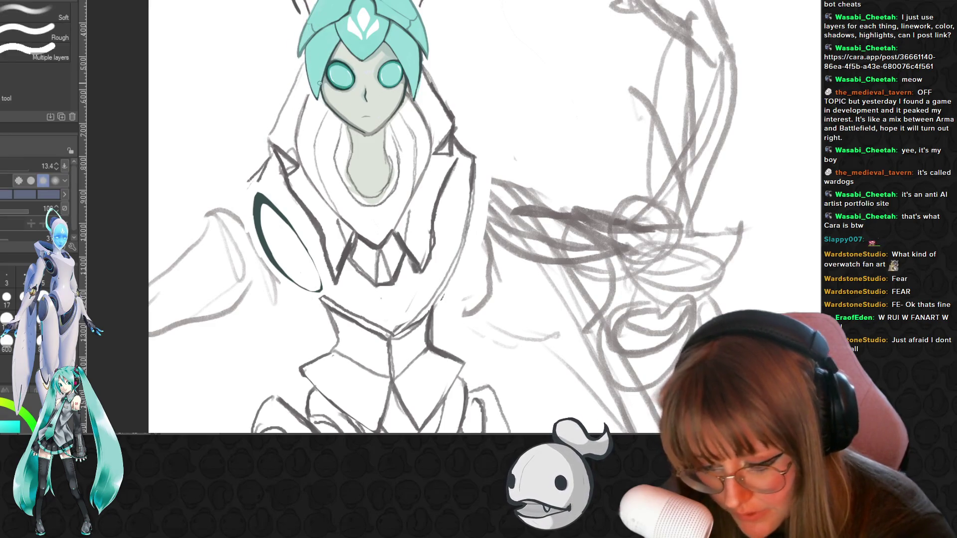
key(ctrl+plus)
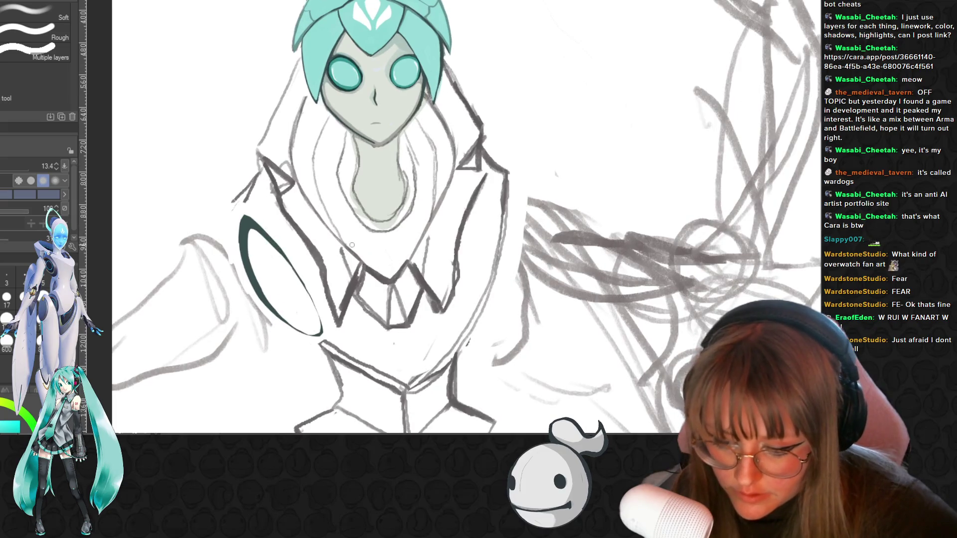
Ink and clean the inner shoulder-oval curve, undoing the last bad contour stroke
key(p)
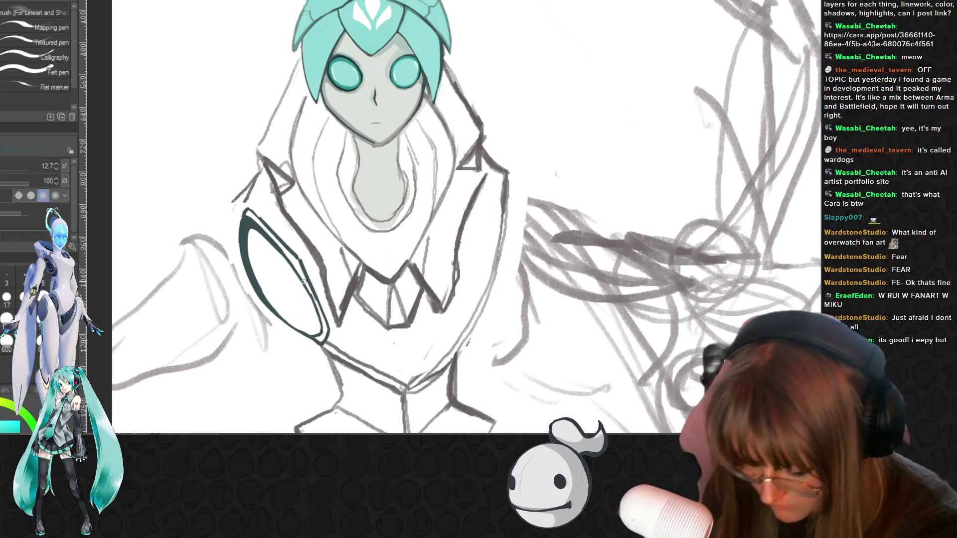
key(e)
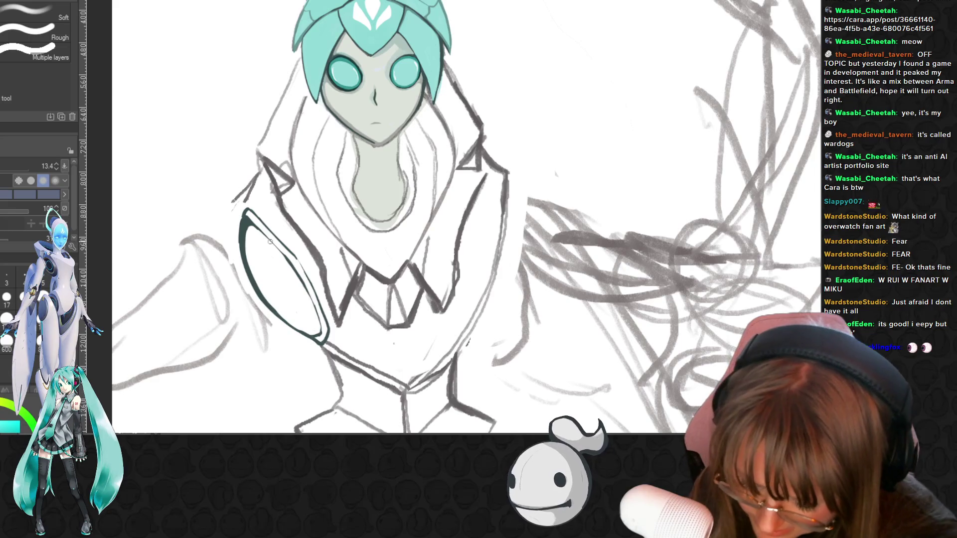
key(p)
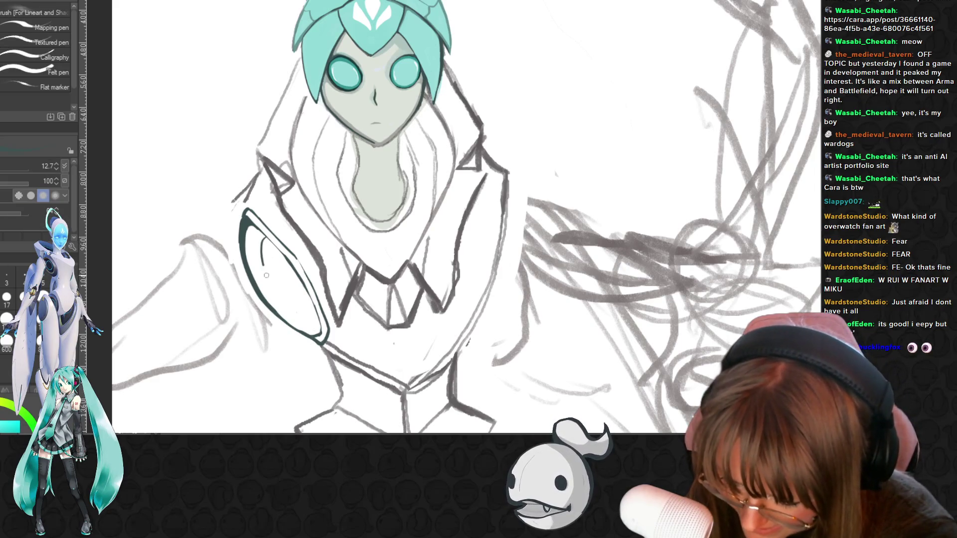
key(ctrl+z)
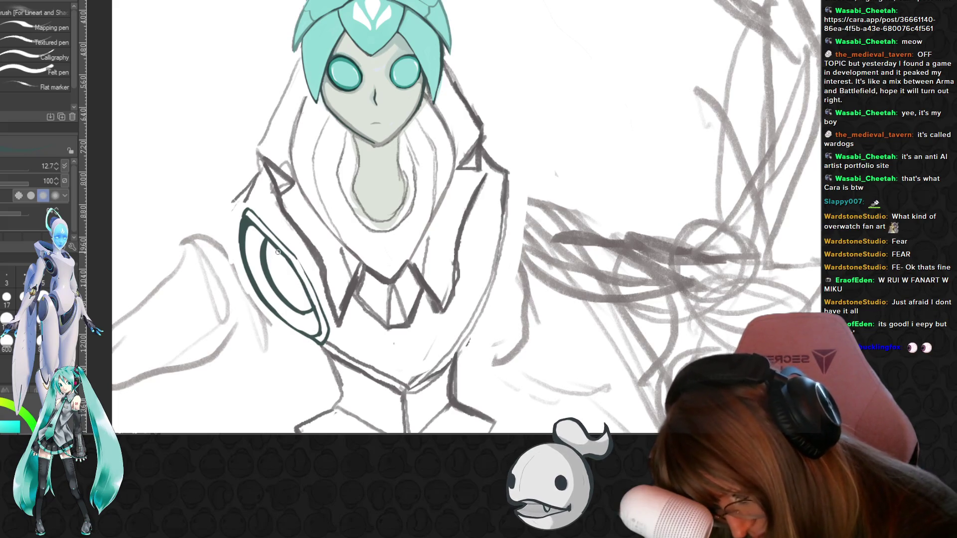
Draw another dark curve nested inside the shoulder oval
drag(274, 257, 288, 284)
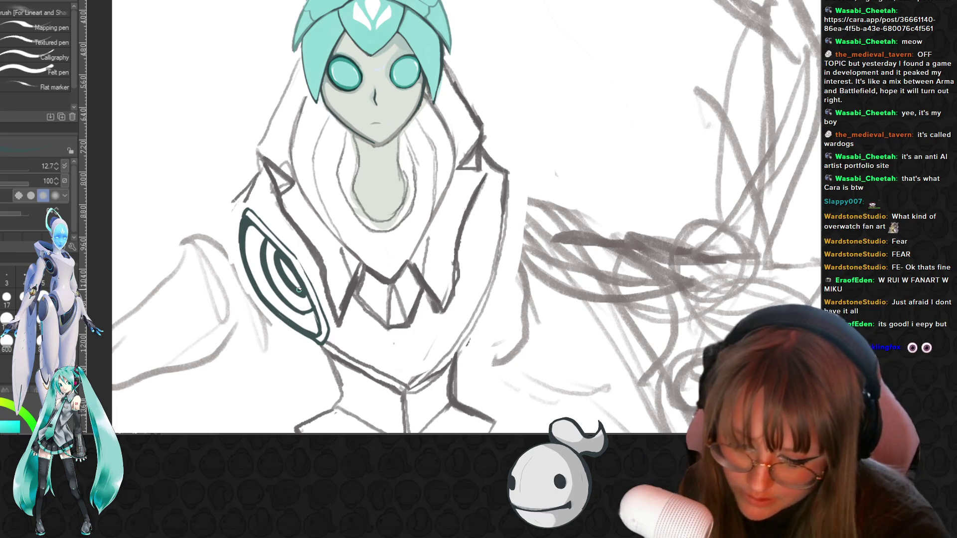
scroll(373, 258, down, 1)
scroll(374, 259, down, 2)
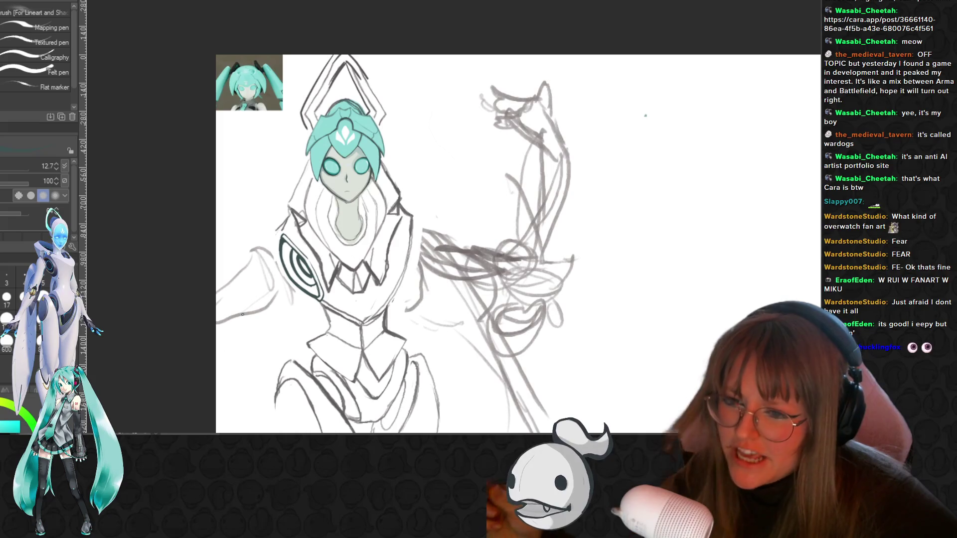
scroll(273, 320, up, 2)
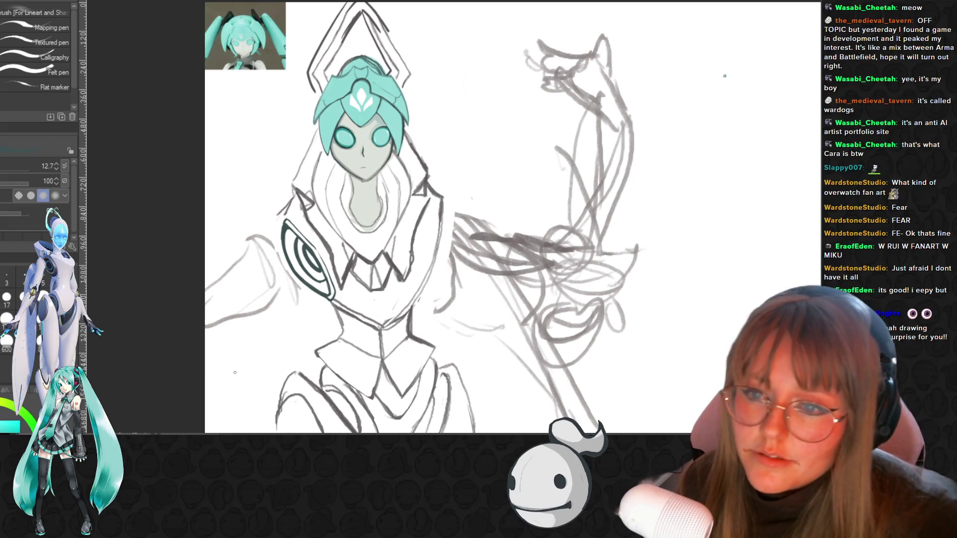
scroll(319, 194, up, 1)
scroll(319, 195, up, 1)
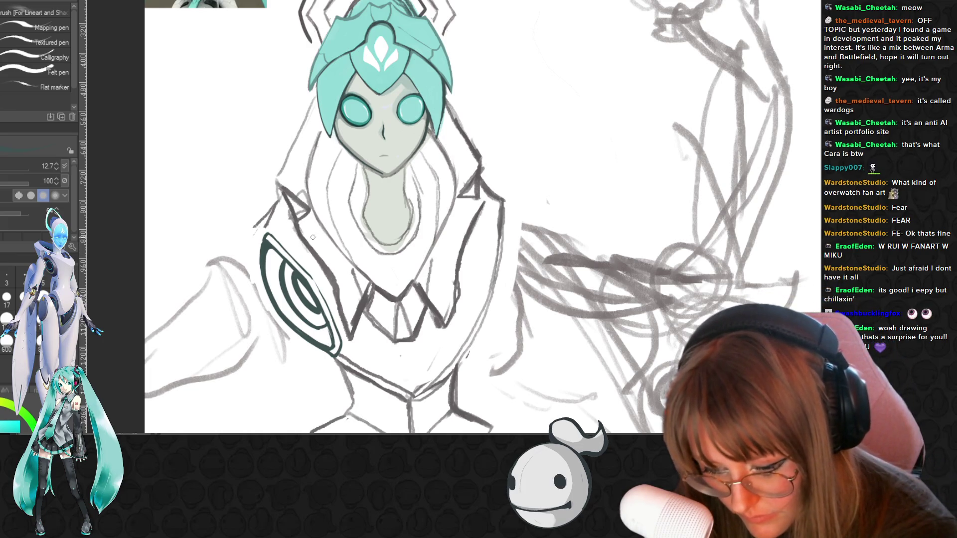
Erase stray sketch marks, then ink two darker lines running down the collar
key(e)
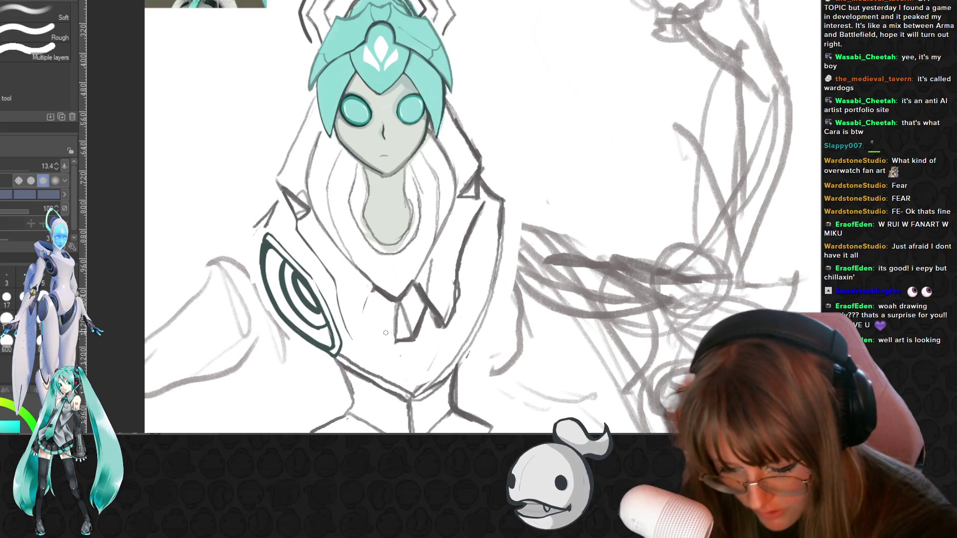
key(p)
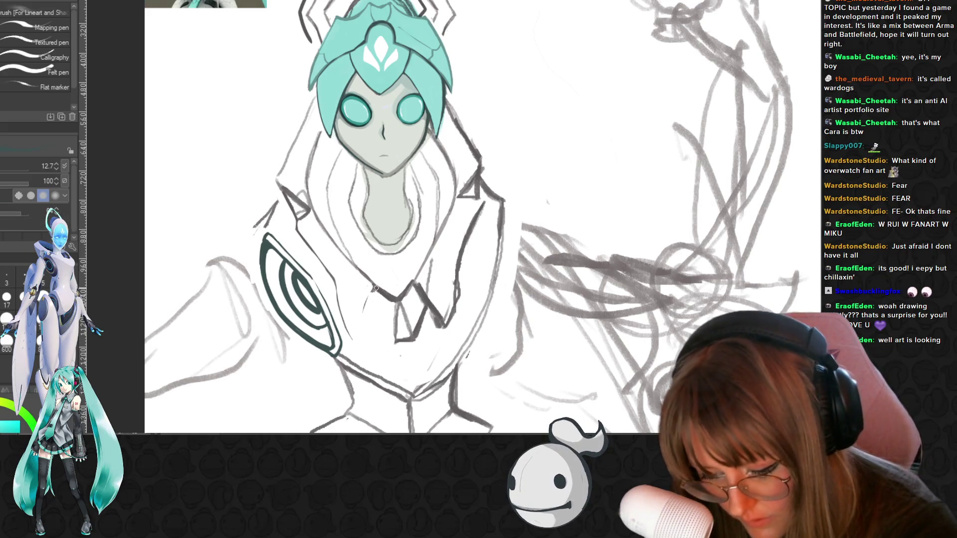
drag(371, 290, 354, 334)
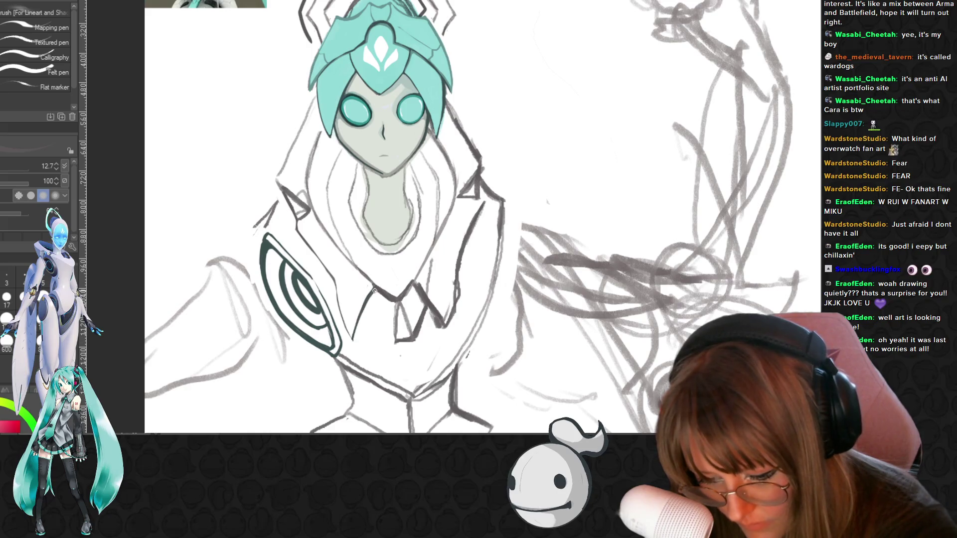
drag(364, 312, 354, 334)
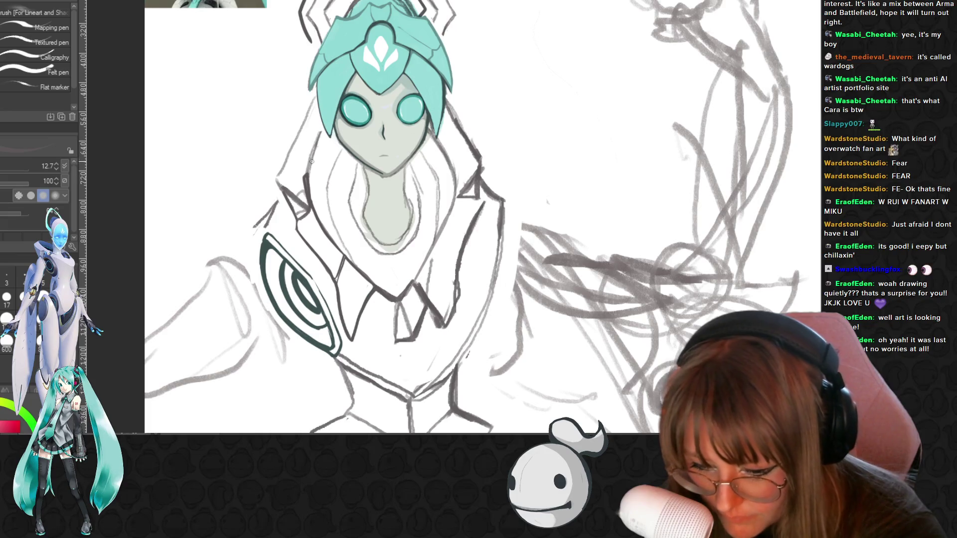
Ink a darker line along the hood's left edge and extend it downward
drag(304, 177, 325, 126)
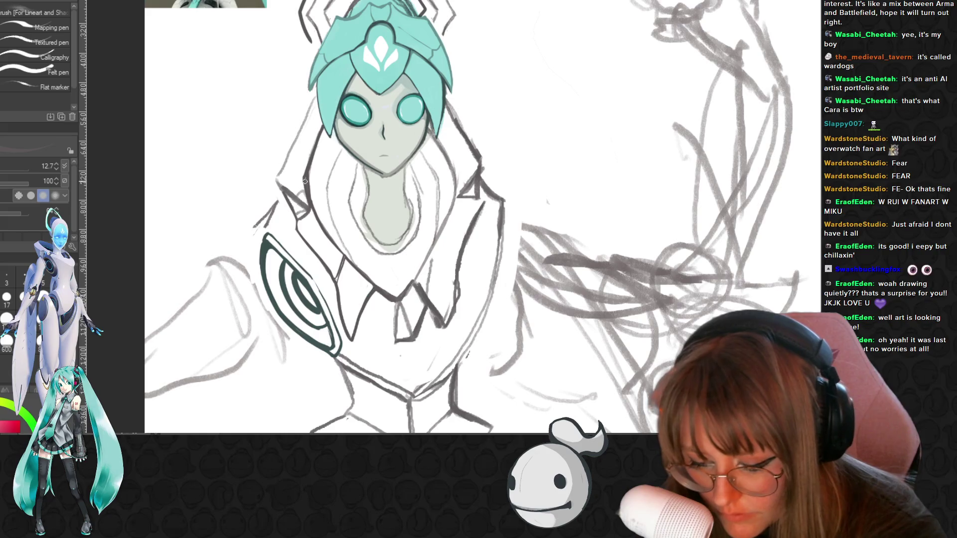
drag(298, 180, 278, 182)
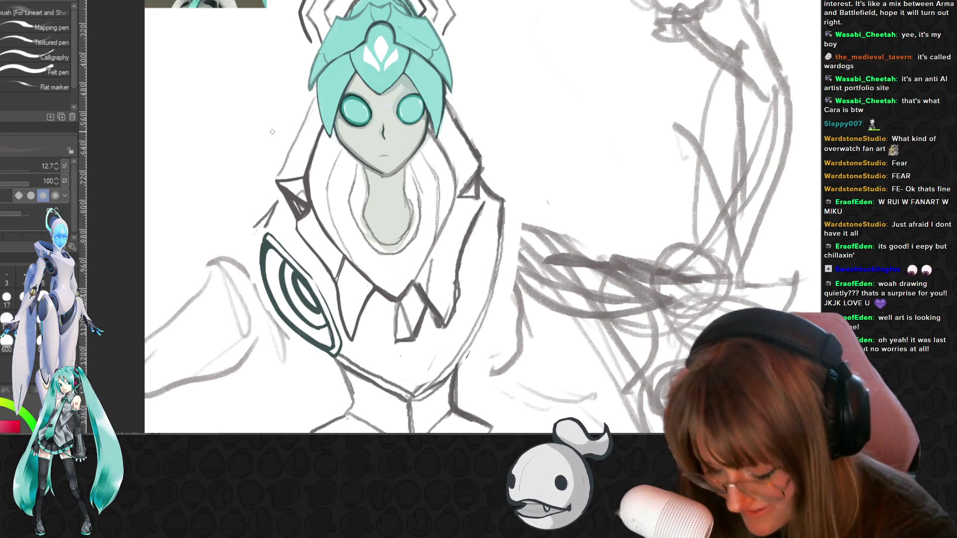
key(e)
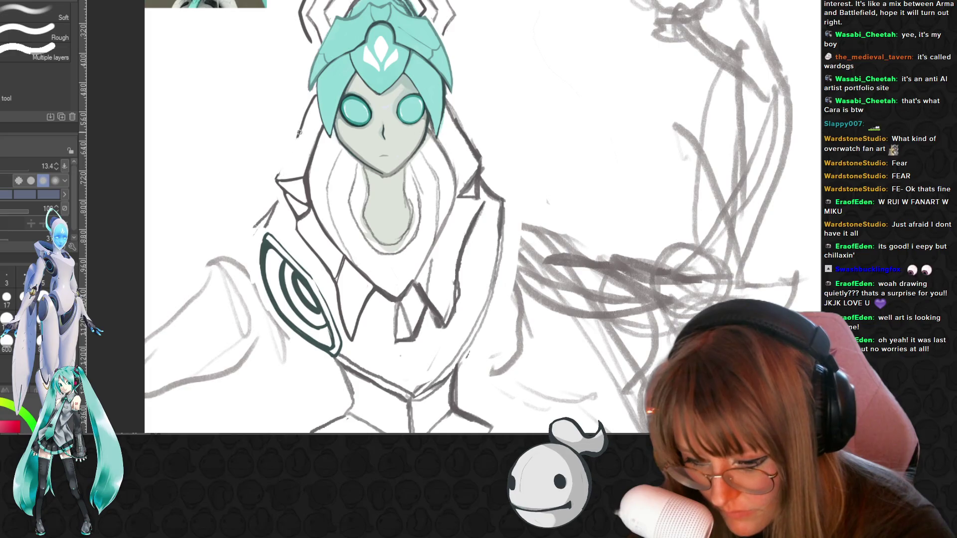
key(b)
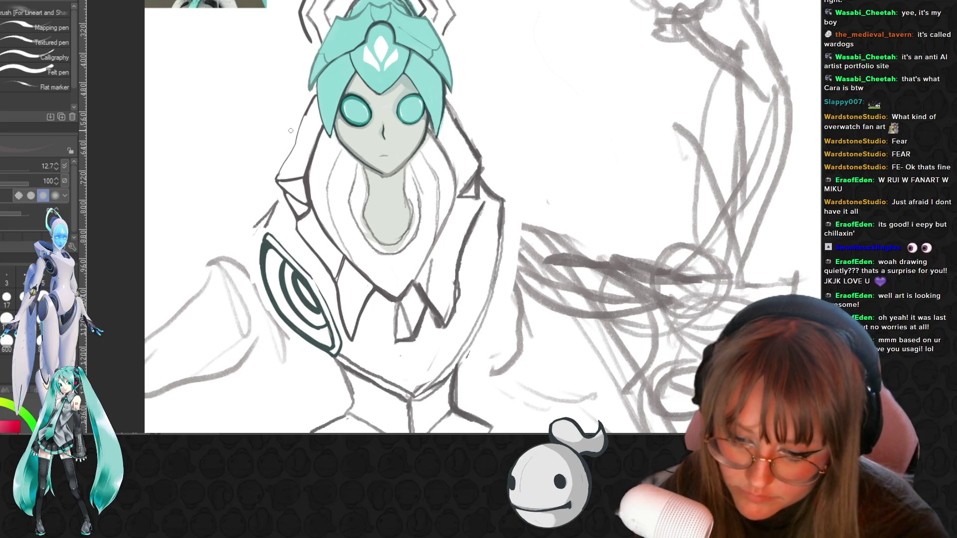
Erase faint stray sketch marks beside the inked hood line
key(e)
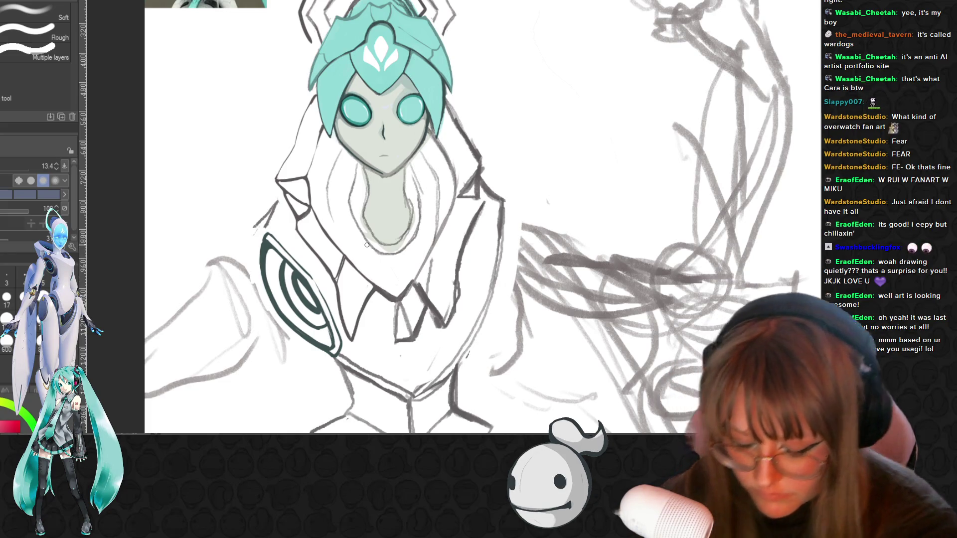
key(p)
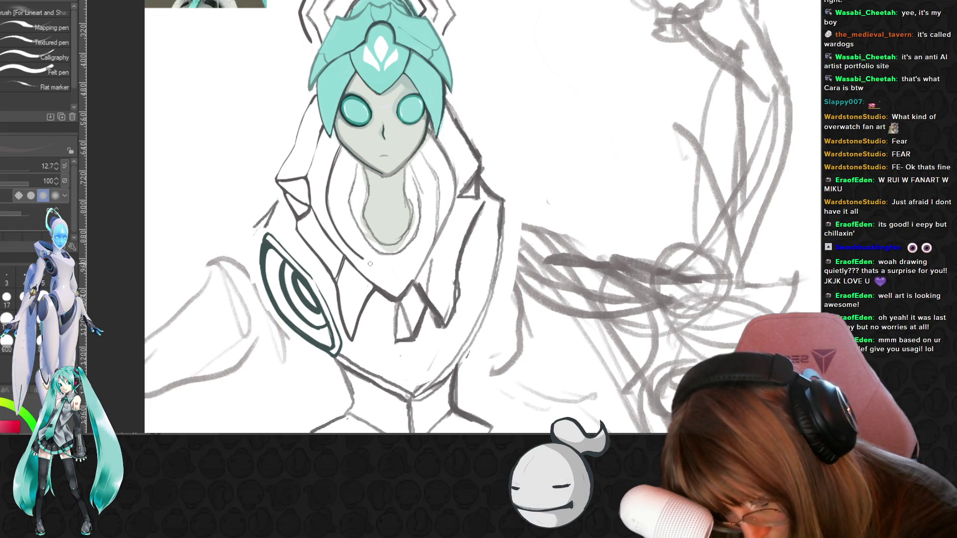
key(b)
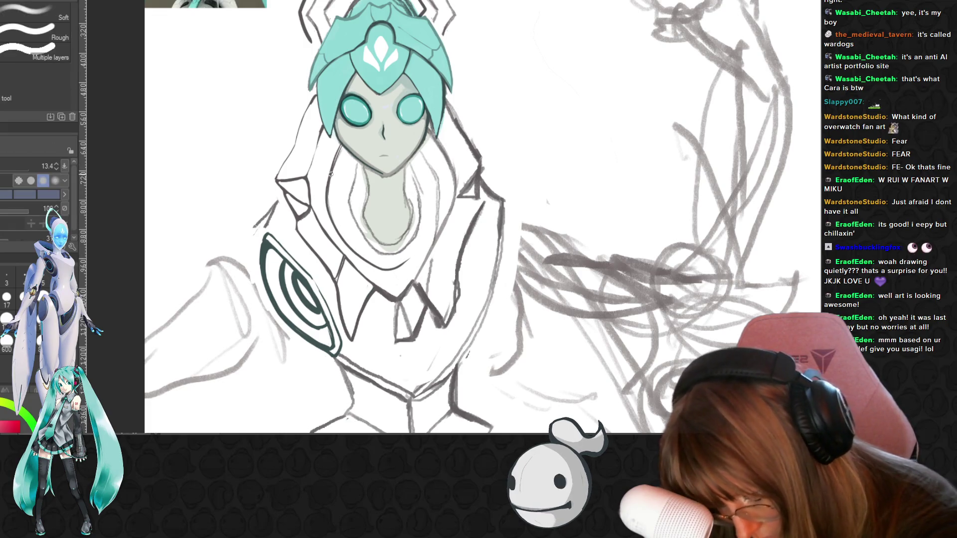
drag(331, 200, 335, 159)
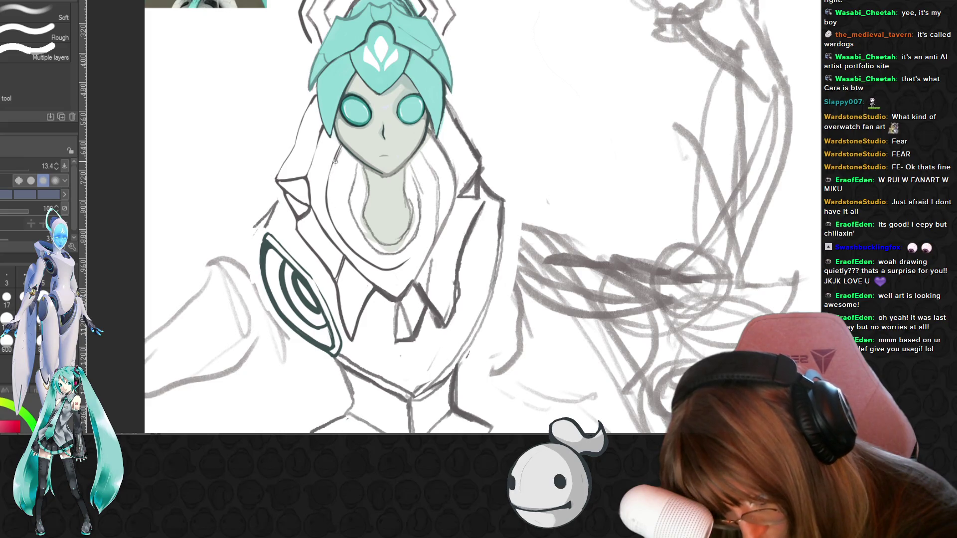
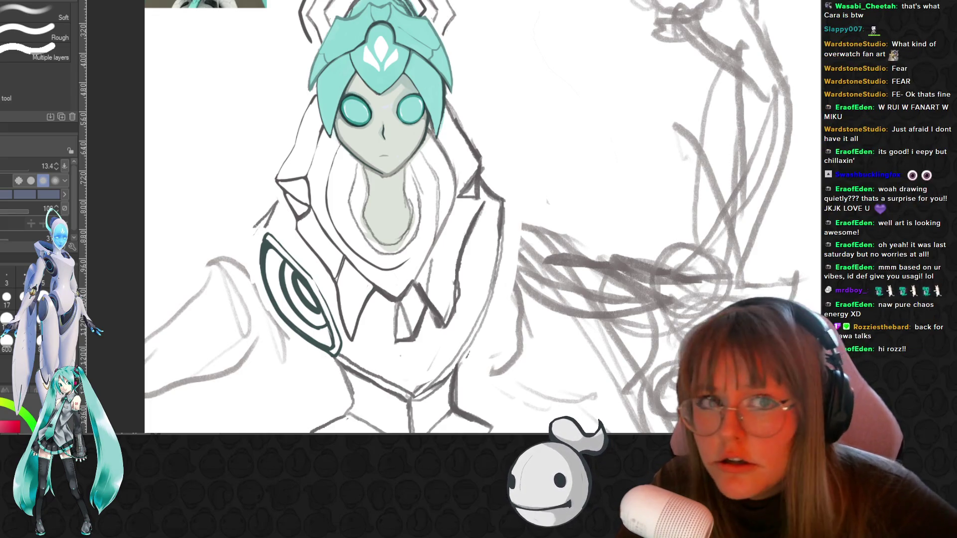
scroll(531, 221, down, 2)
scroll(530, 221, down, 1)
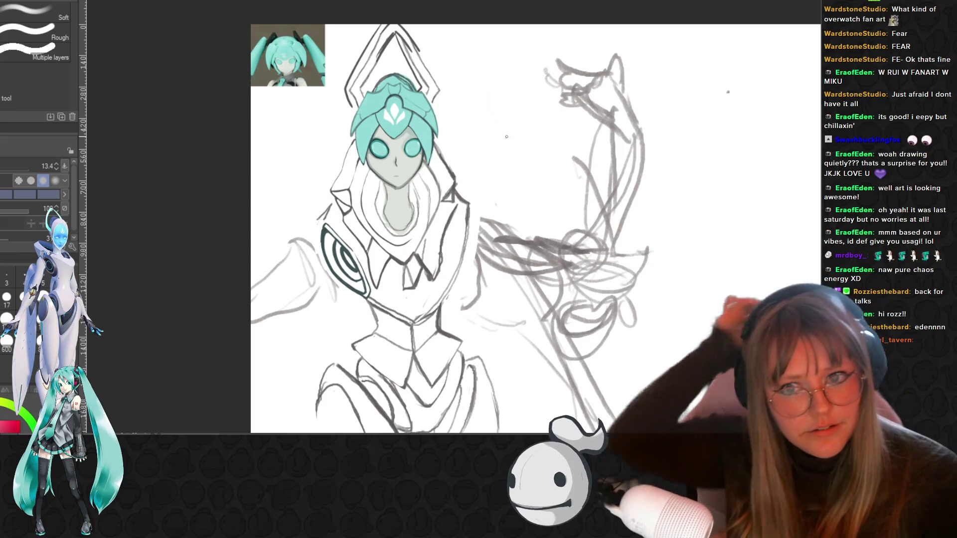
scroll(527, 164, down, 2)
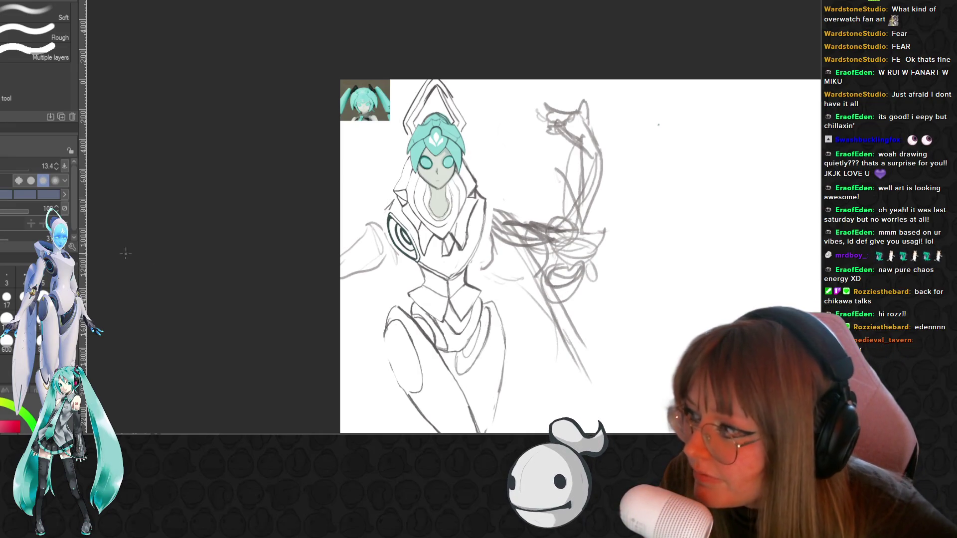
scroll(493, 243, up, 2)
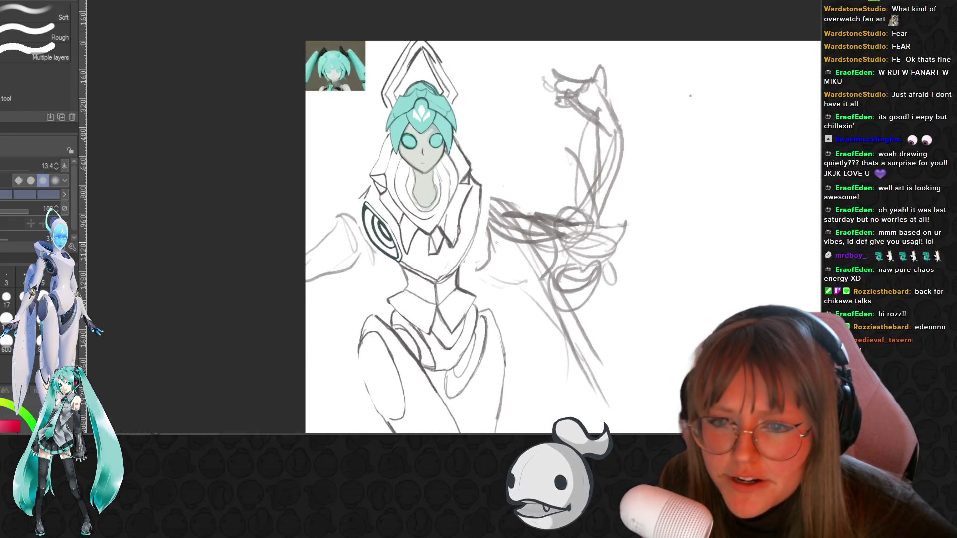
scroll(494, 243, up, 2)
scroll(490, 242, up, 2)
Lasso the spiral emblem, nudge it slightly upward with a transform, and confirm its new position
drag(491, 241, 510, 251)
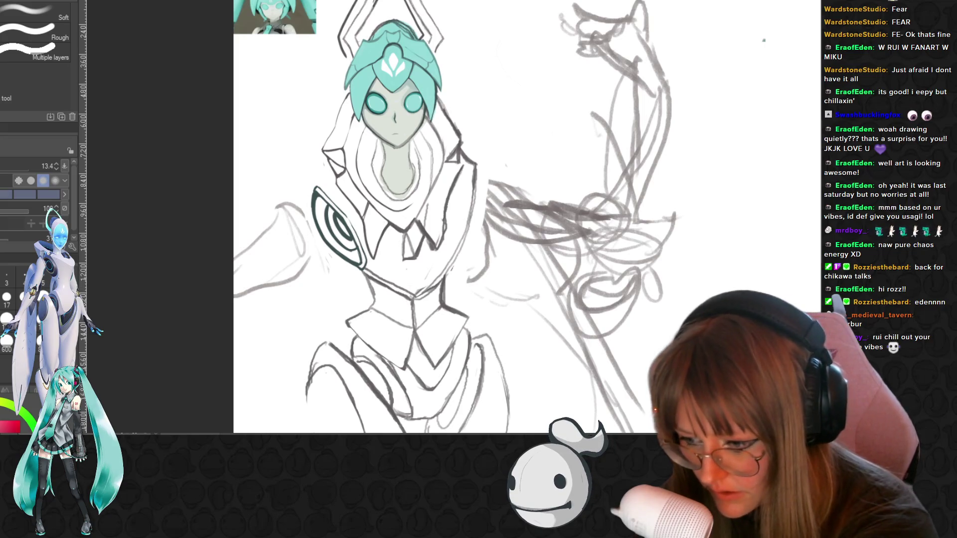
key(m)
drag(302, 168, 323, 238)
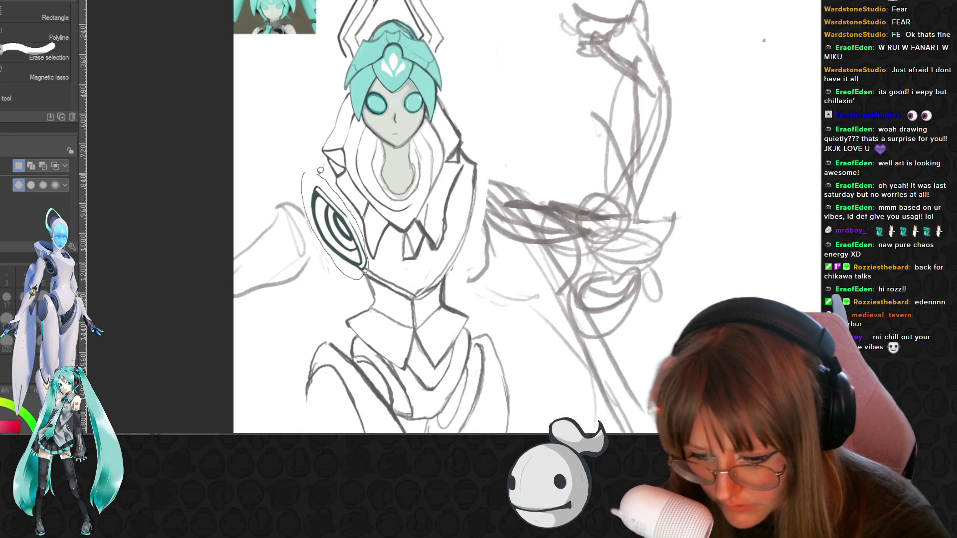
key(ctrl+t)
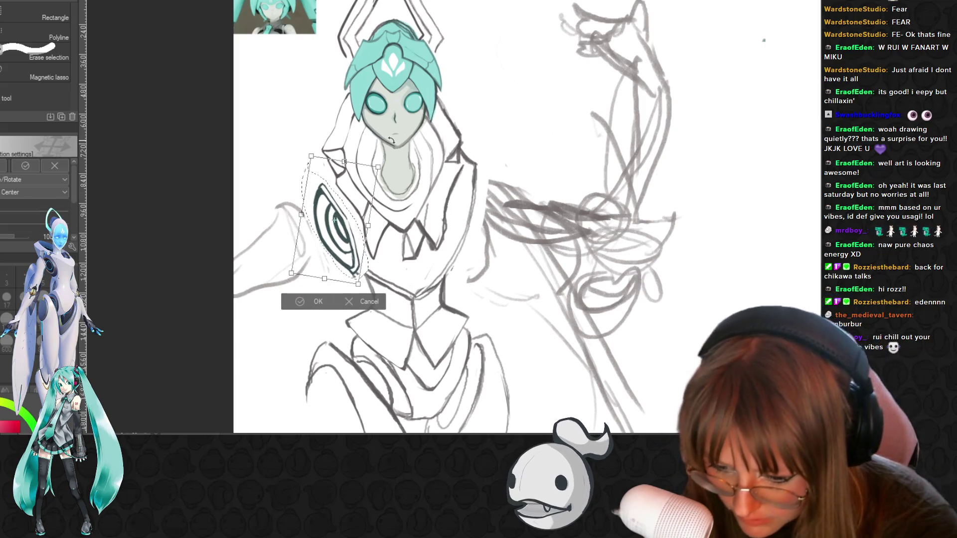
mouse_move(334, 222)
mouse_down()
mouse_move(334, 212)
mouse_move(340, 221)
mouse_up()
click(301, 297)
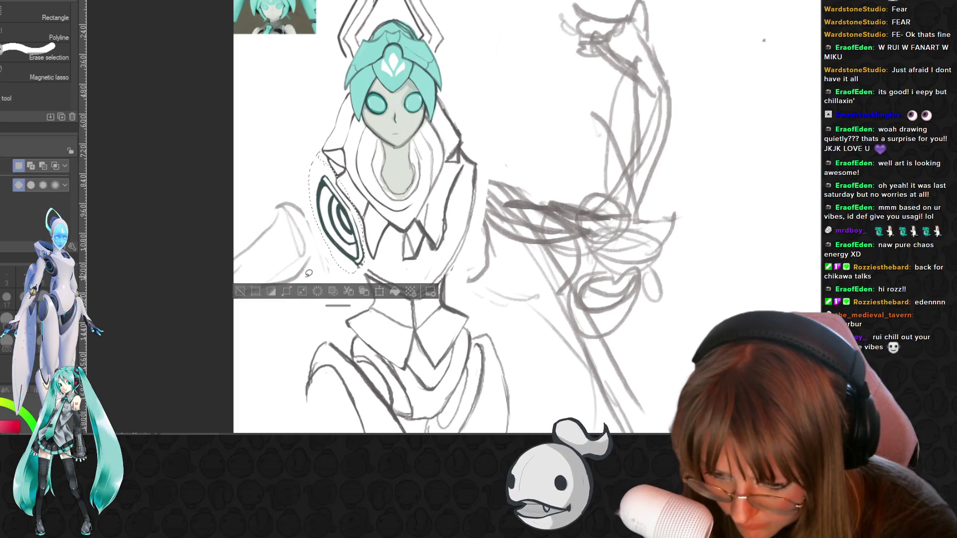
key(b)
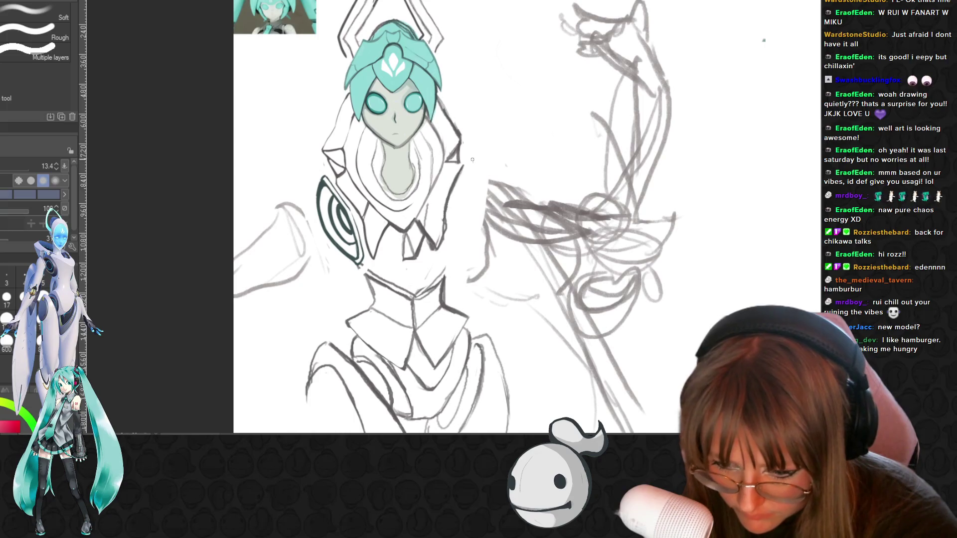
key(p)
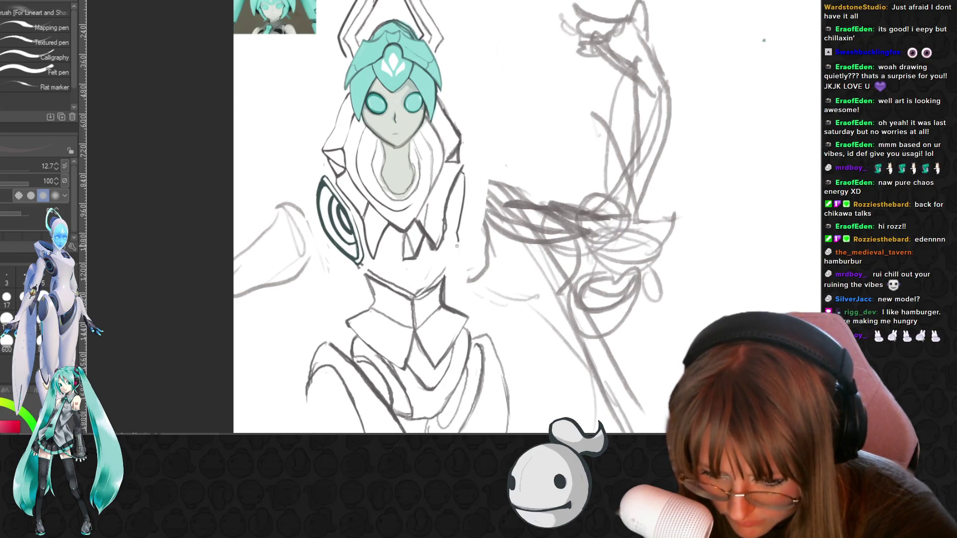
Ink two dark strokes down the right collar line beneath the hood, then ready the eraser for cleanup
drag(459, 236, 451, 255)
drag(461, 208, 455, 224)
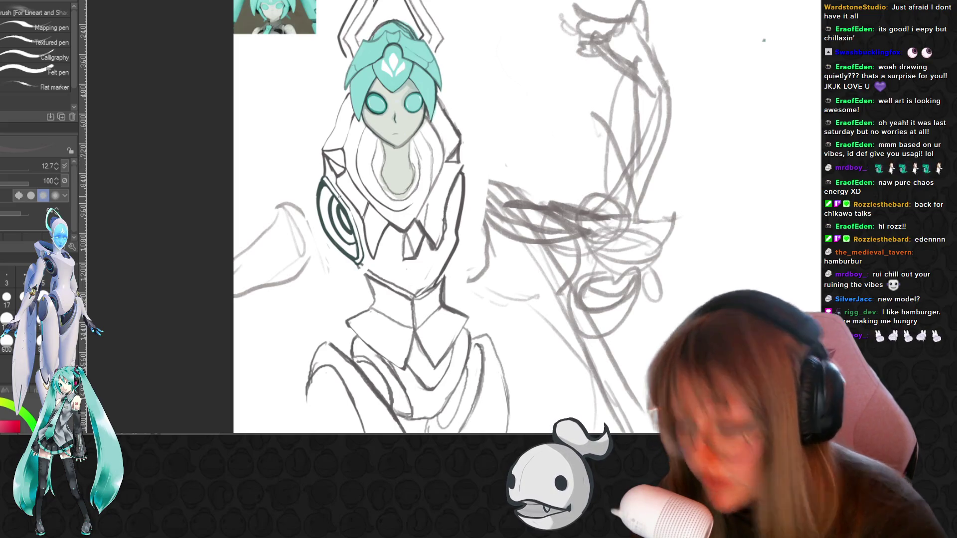
scroll(348, 195, up, 1)
scroll(337, 194, up, 1)
scroll(337, 195, up, 1)
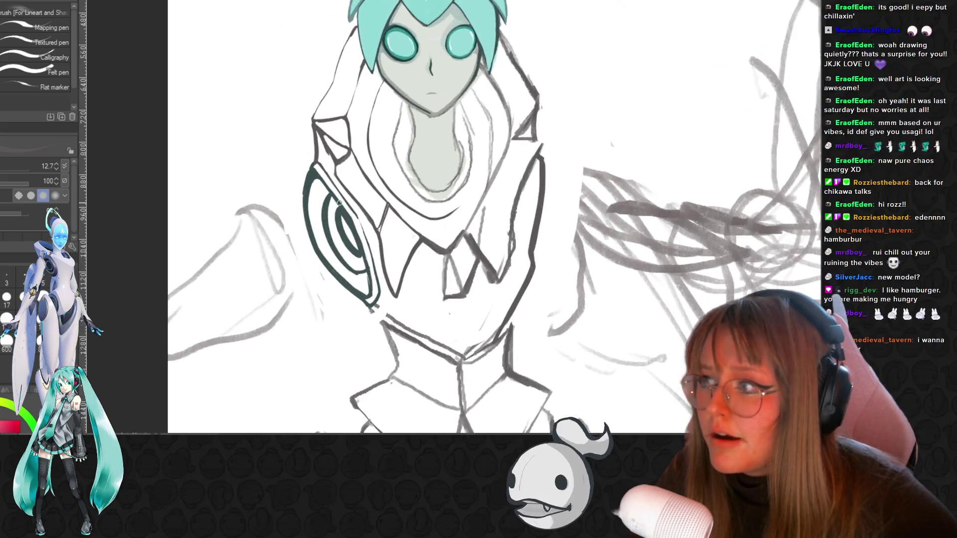
scroll(337, 195, up, 1)
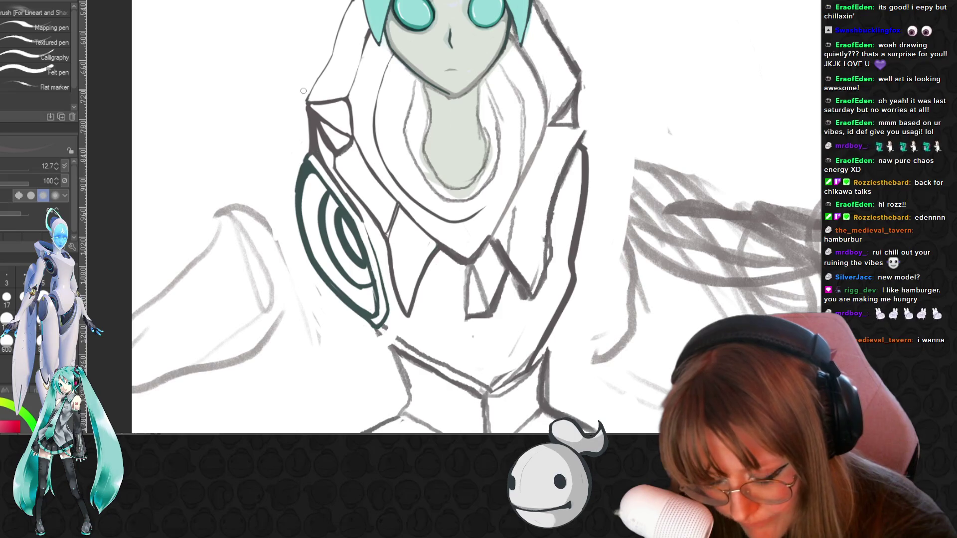
key(e)
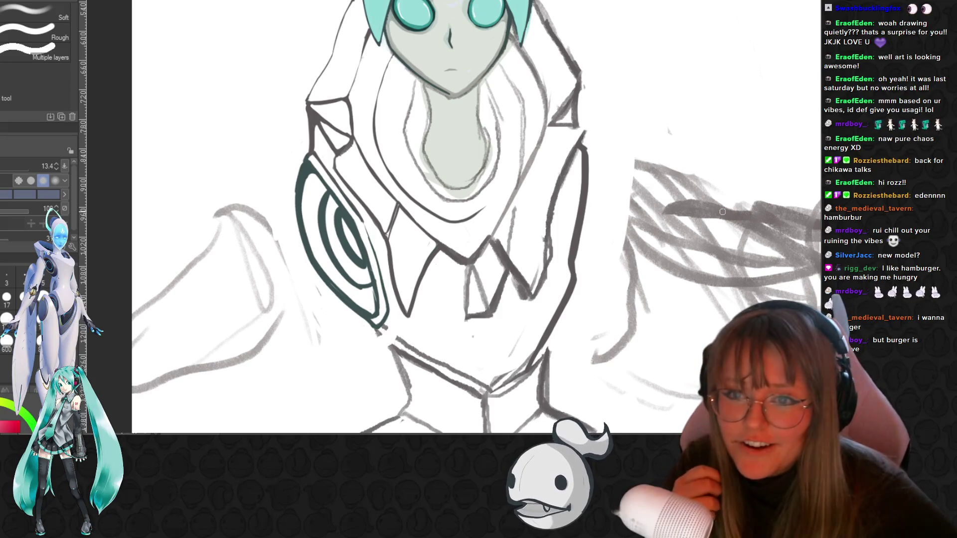
scroll(721, 194, down, 1)
scroll(545, 156, up, 1)
scroll(417, 67, up, 1)
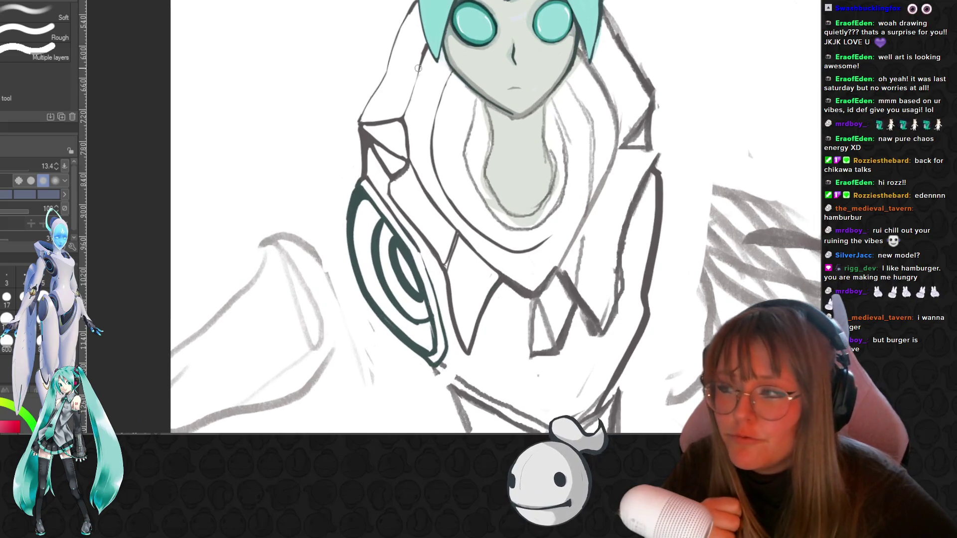
scroll(406, 60, down, 1)
scroll(407, 187, down, 1)
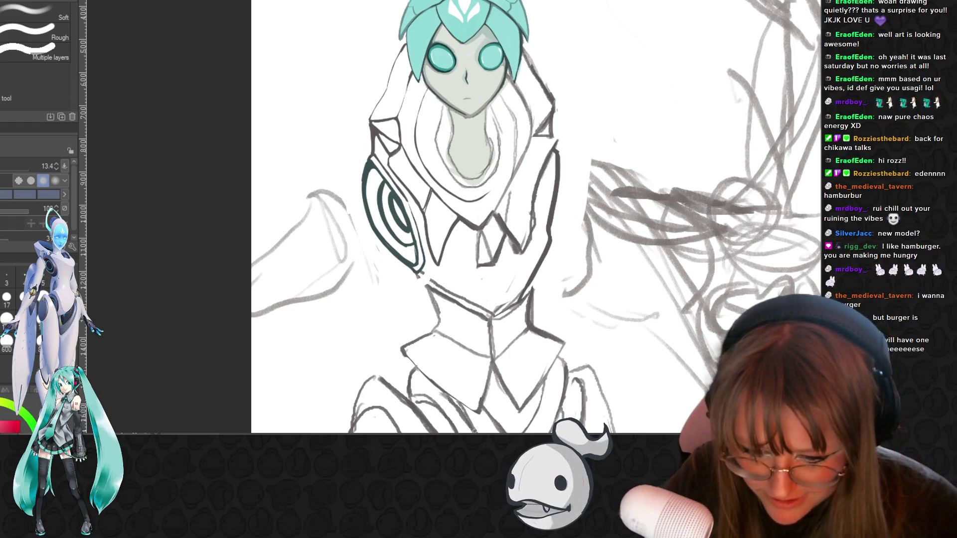
scroll(413, 217, up, 1)
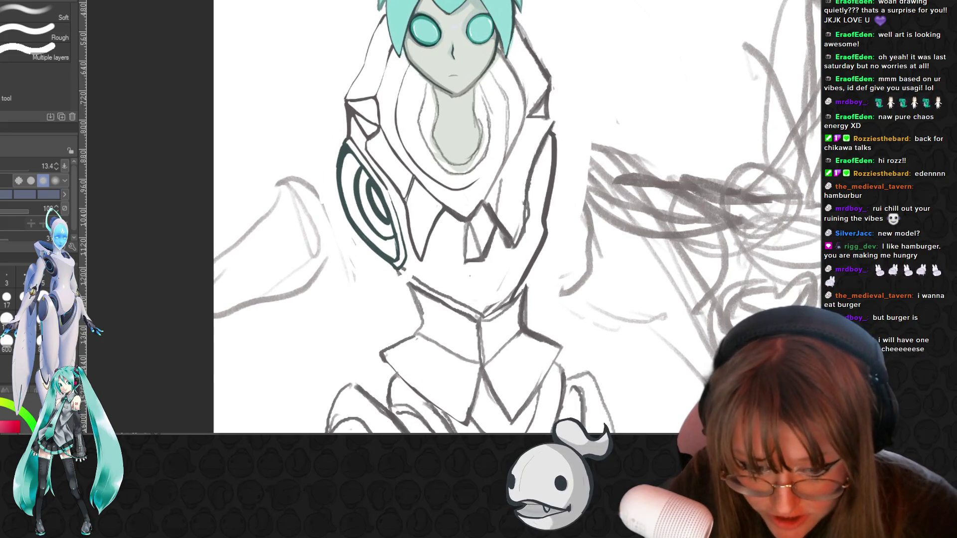
scroll(542, 275, down, 2)
scroll(542, 274, down, 1)
scroll(542, 274, down, 1)
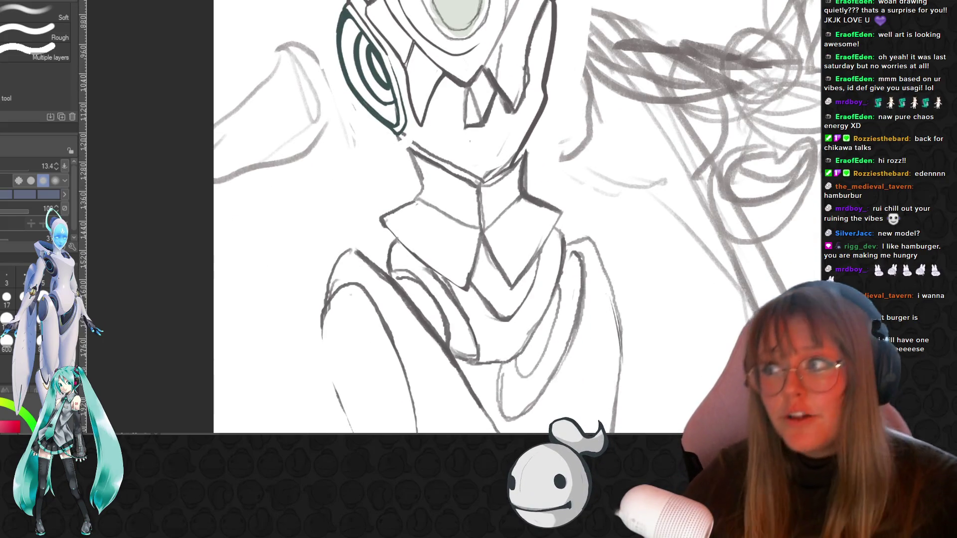
scroll(581, 127, up, 1)
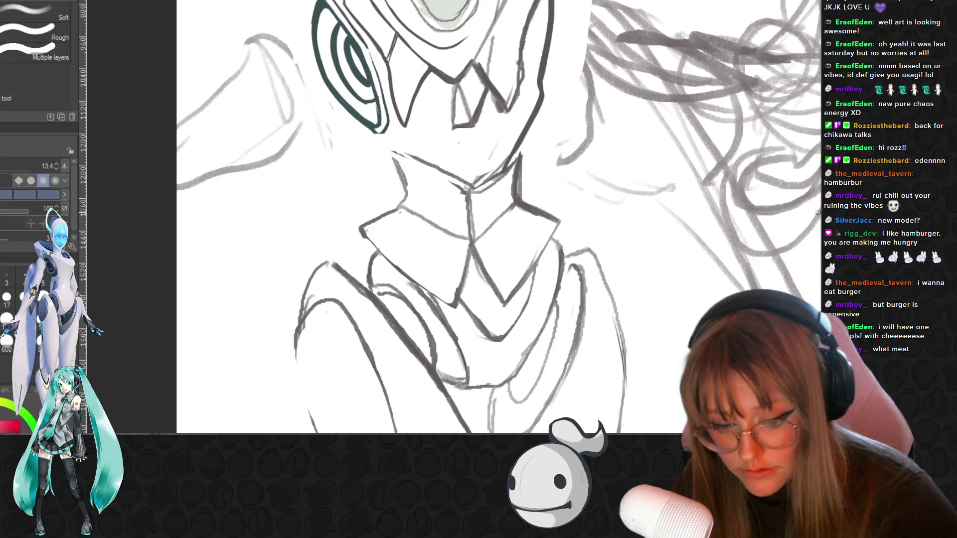
scroll(499, 217, up, 3)
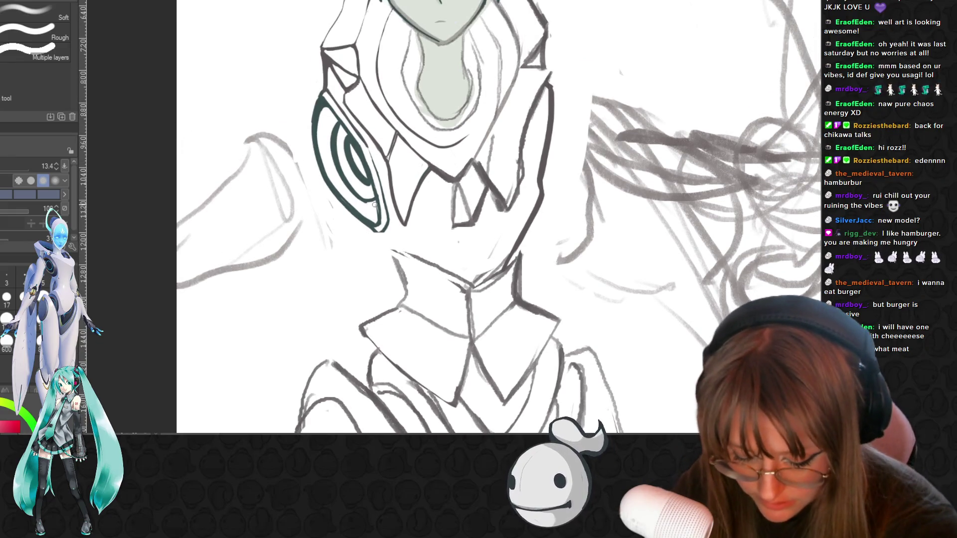
Alternate pen and eraser to ink and clean the hood's jagged bottom edge over the chest
key(p)
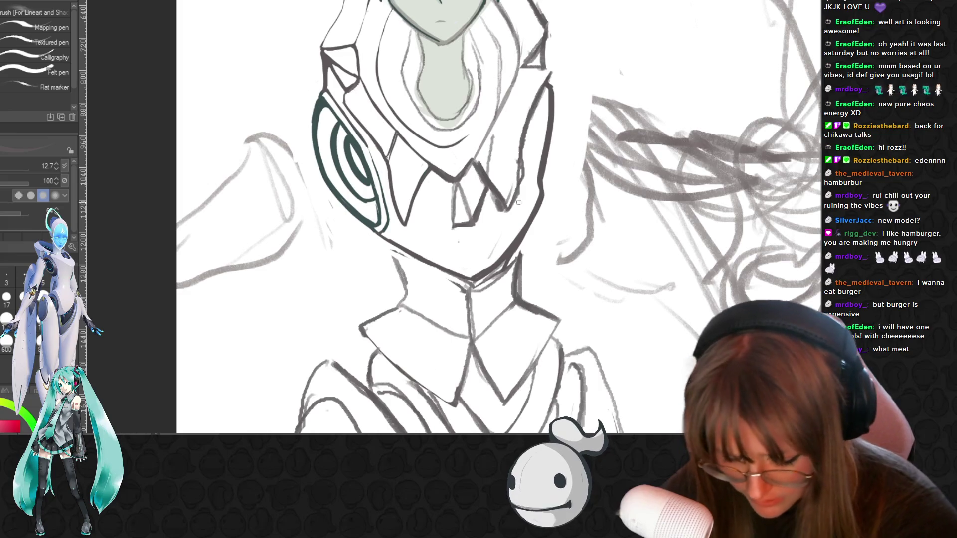
key(e)
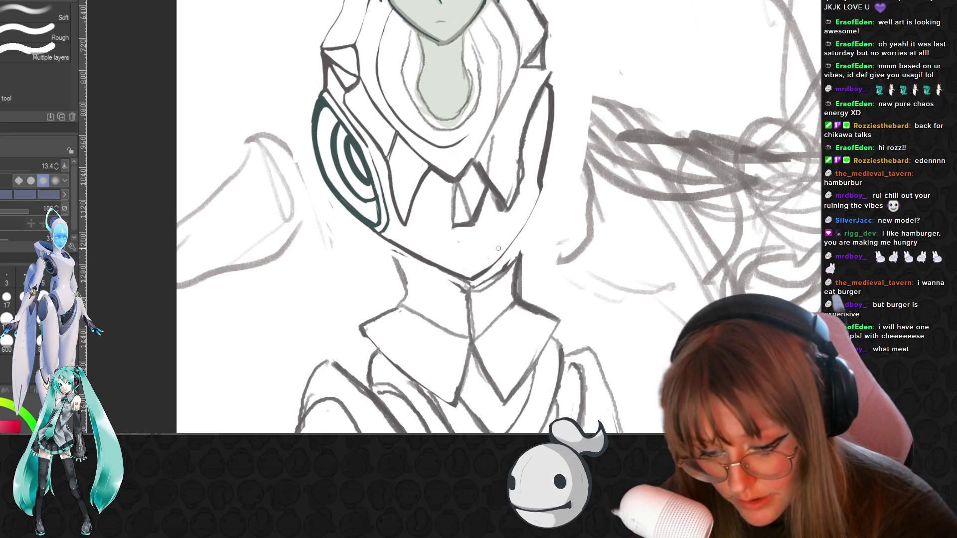
key(p)
scroll(480, 259, down, 1)
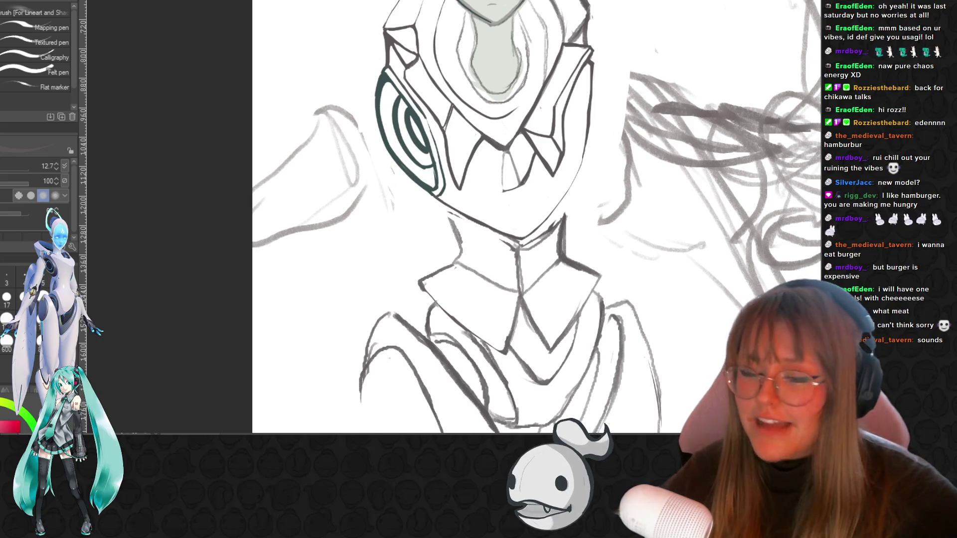
scroll(722, 91, down, 3)
scroll(722, 90, down, 2)
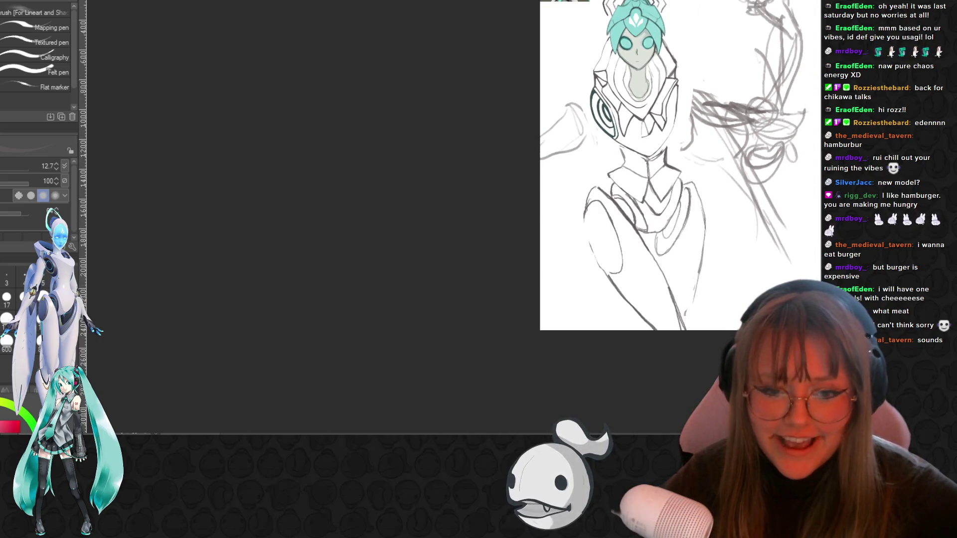
scroll(576, 165, right, 3)
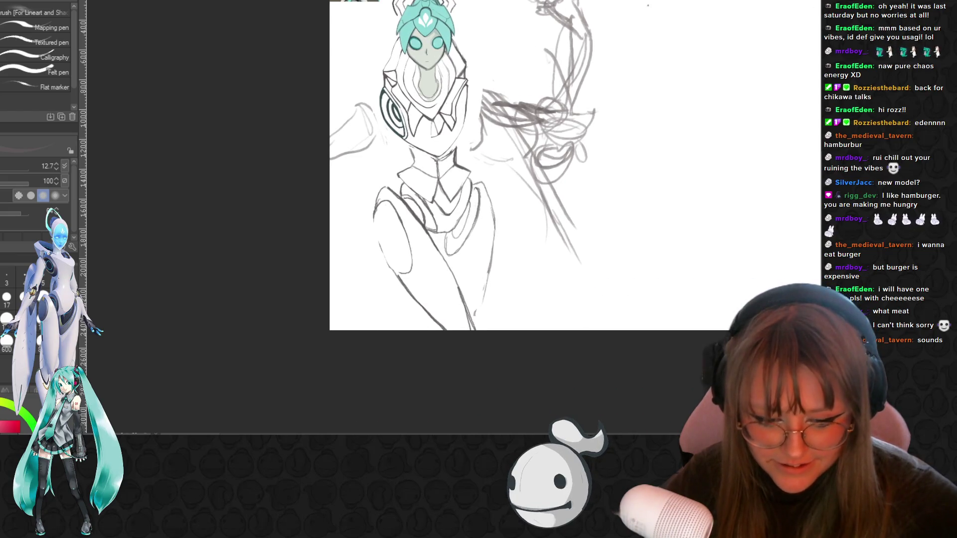
scroll(575, 218, up, 3)
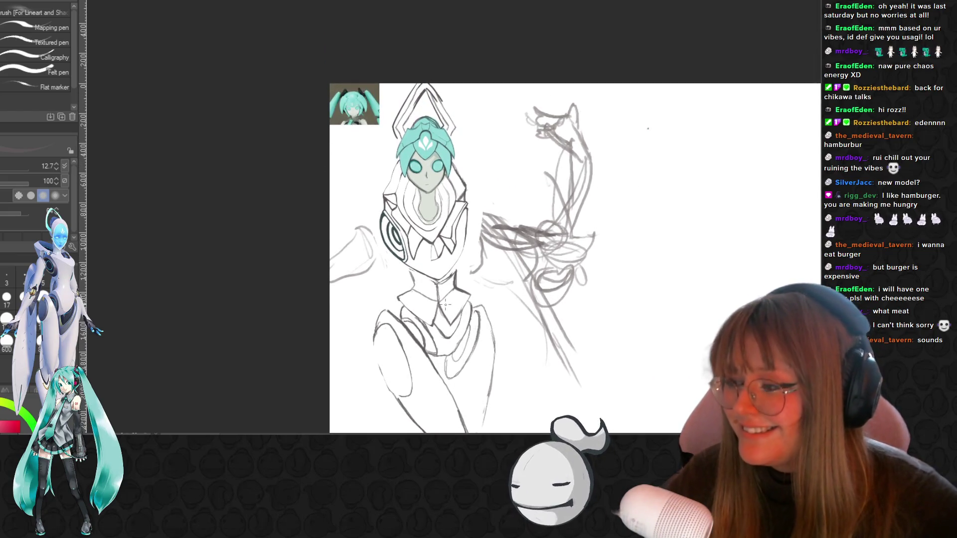
scroll(445, 303, up, 1)
scroll(446, 304, up, 1)
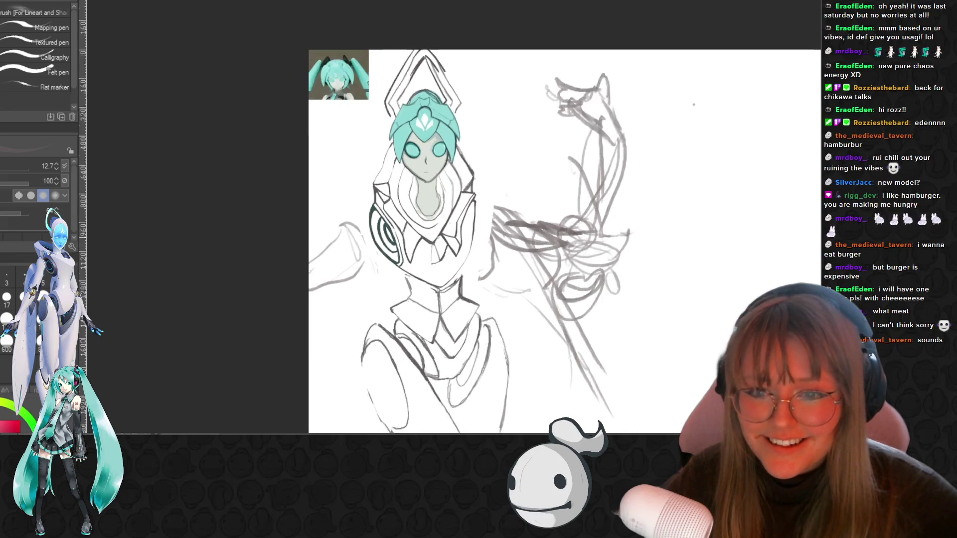
scroll(468, 314, up, 2)
scroll(468, 314, up, 1)
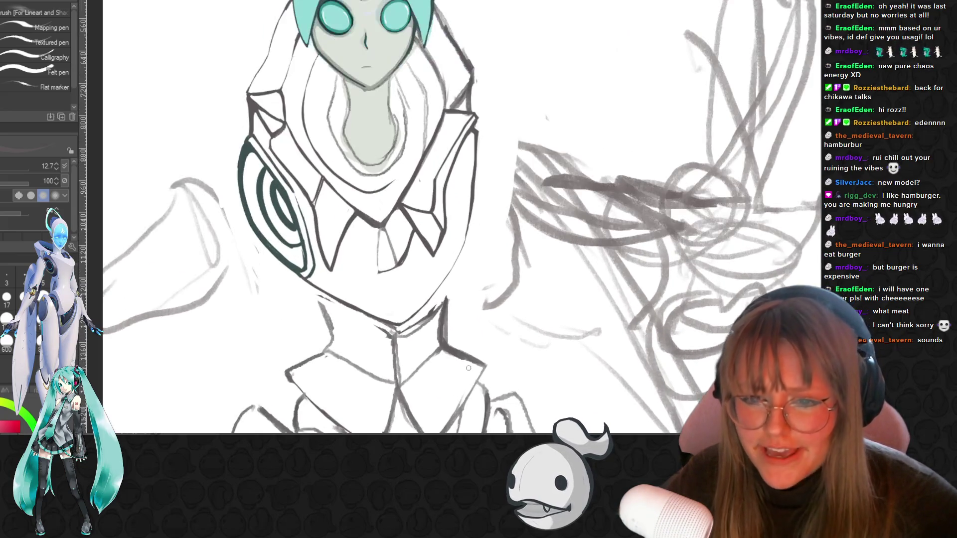
scroll(439, 300, up, 1)
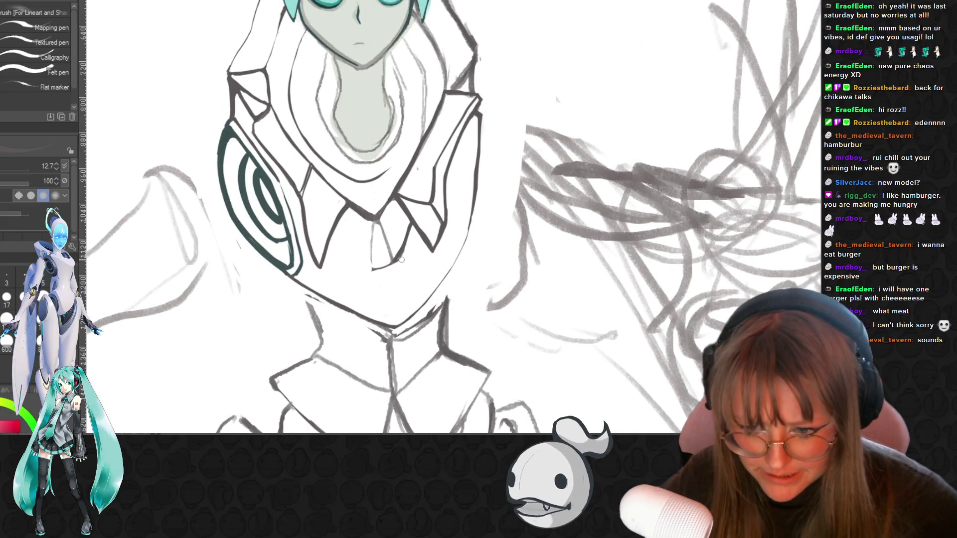
scroll(460, 179, down, 2)
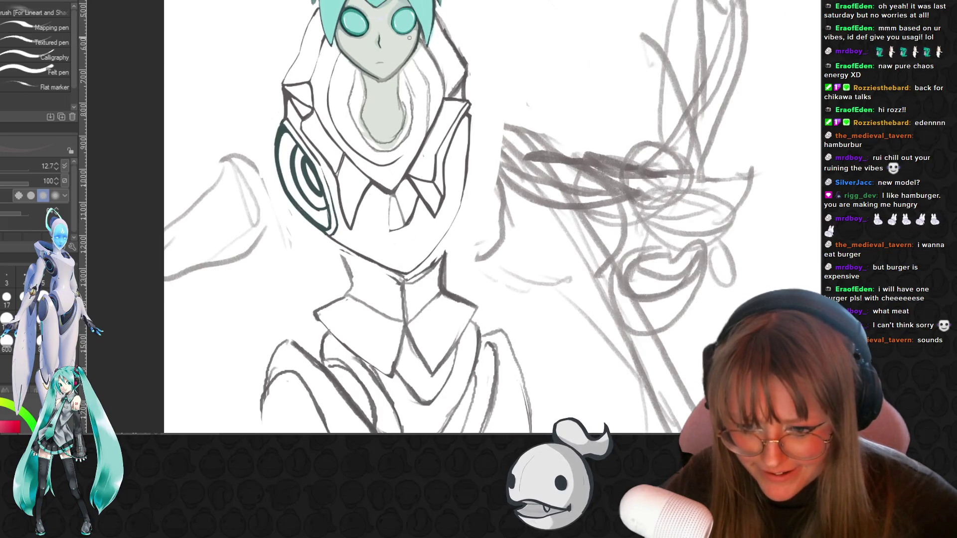
scroll(410, 36, up, 1)
scroll(410, 36, up, 1)
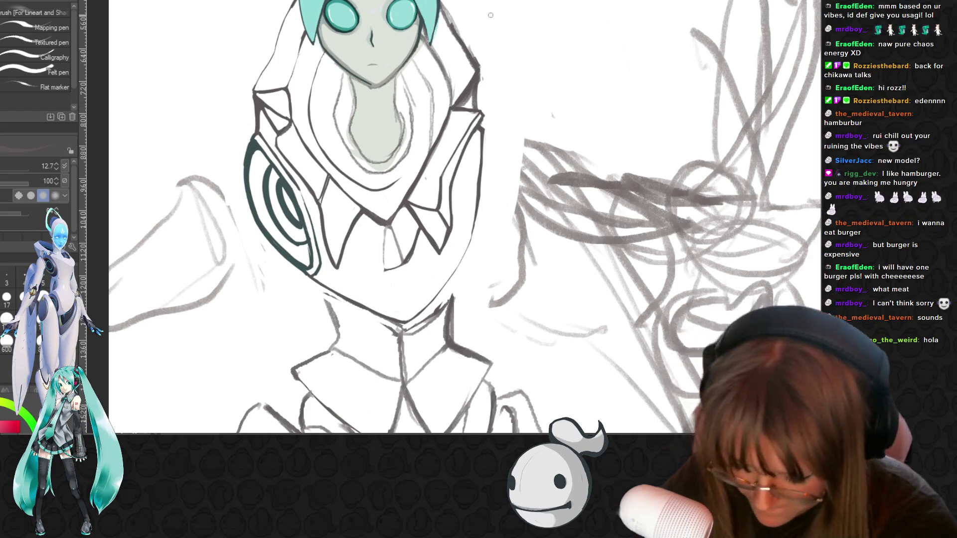
Ink the hood's outer and inner right edges darker, then bring the top of the canvas into view
key(e)
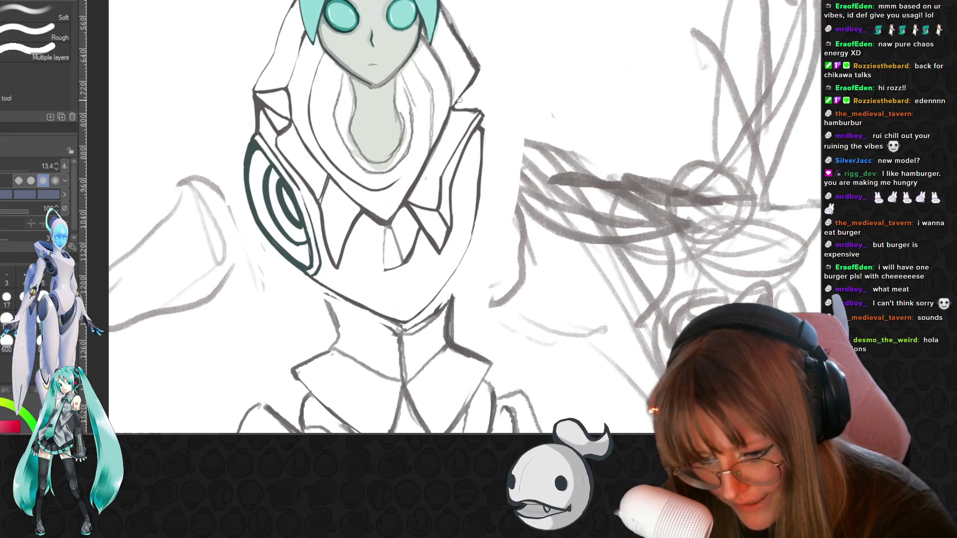
key(p)
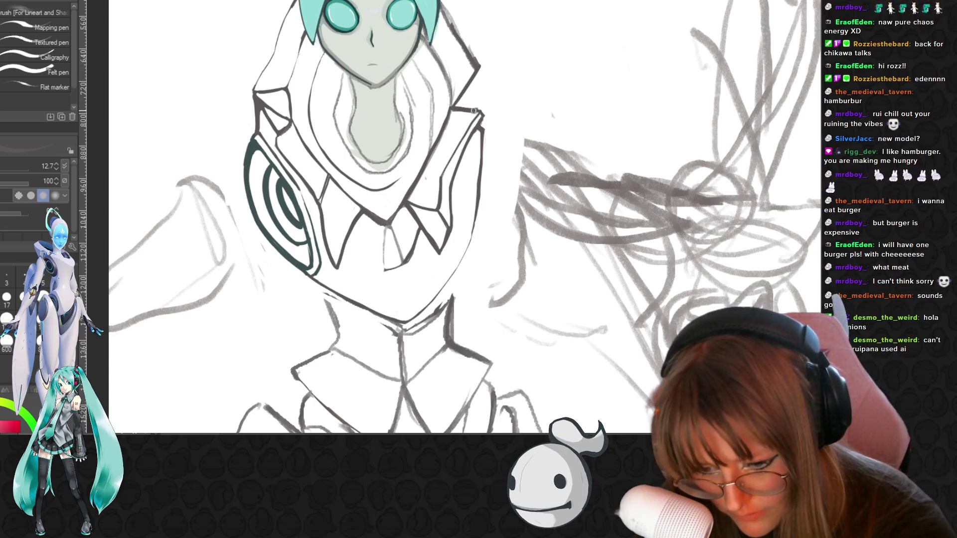
drag(478, 64, 480, 96)
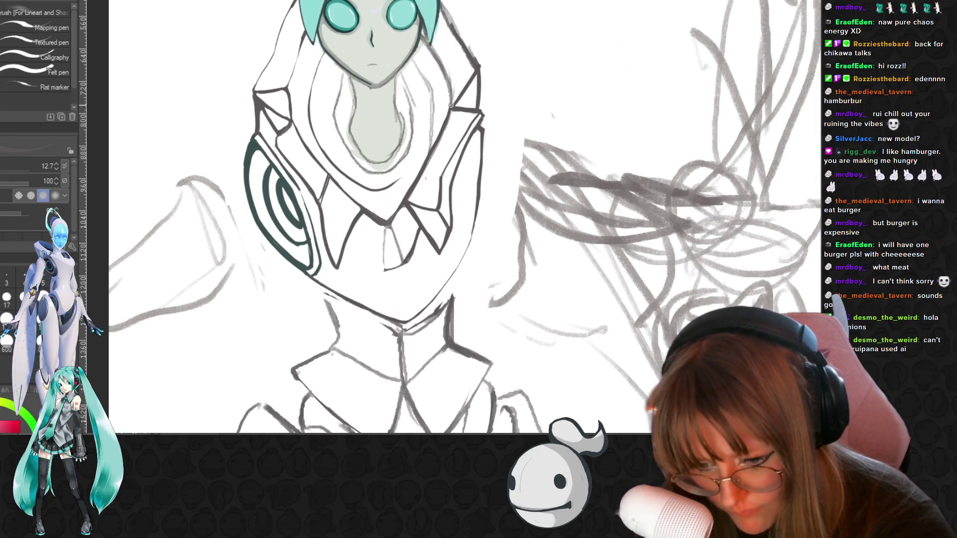
drag(452, 96, 432, 44)
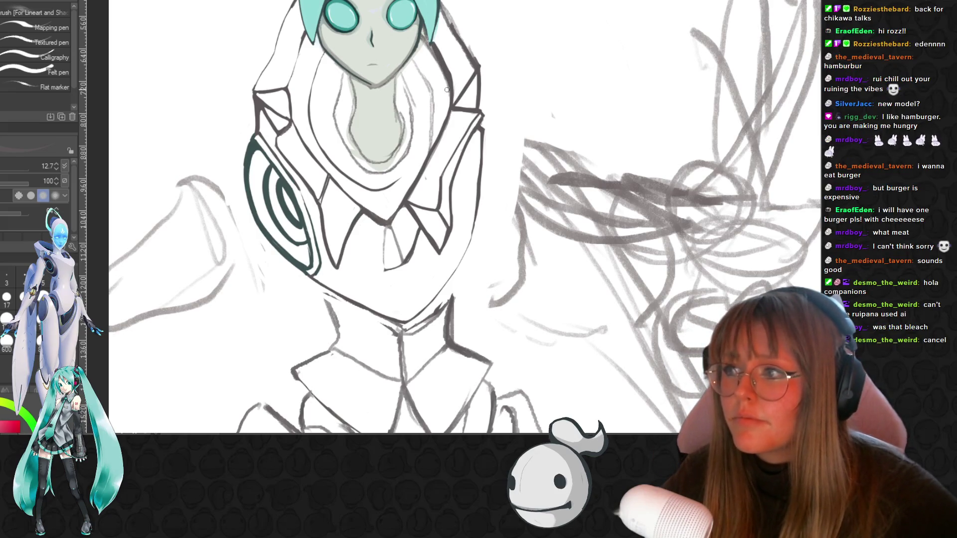
drag(446, 91, 466, 110)
mouse_move(508, 35)
mouse_down()
mouse_move(533, 359)
mouse_move(532, 346)
mouse_up()
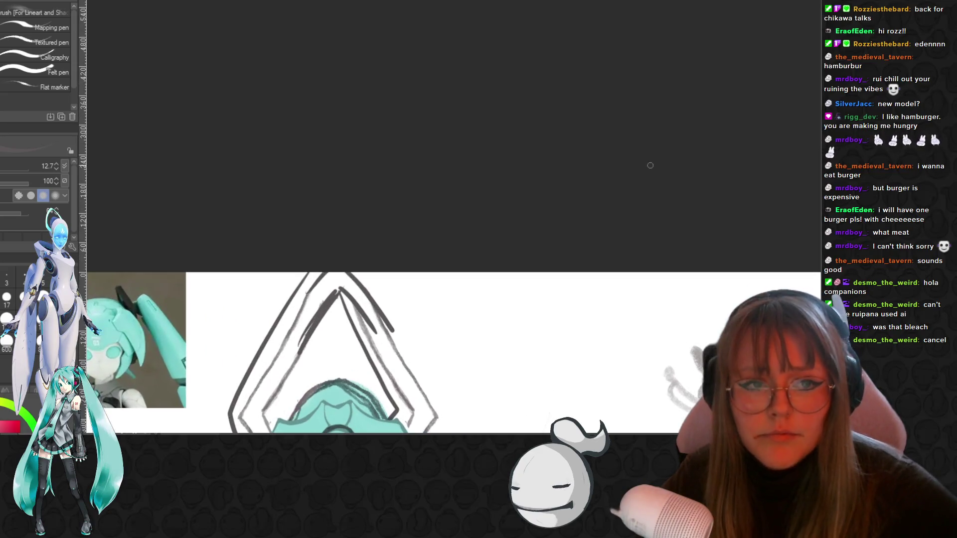
scroll(547, 289, up, 1)
Darken the hood's inner edge beside the face, erase it, then undo to keep the stroke
drag(547, 290, 388, 59)
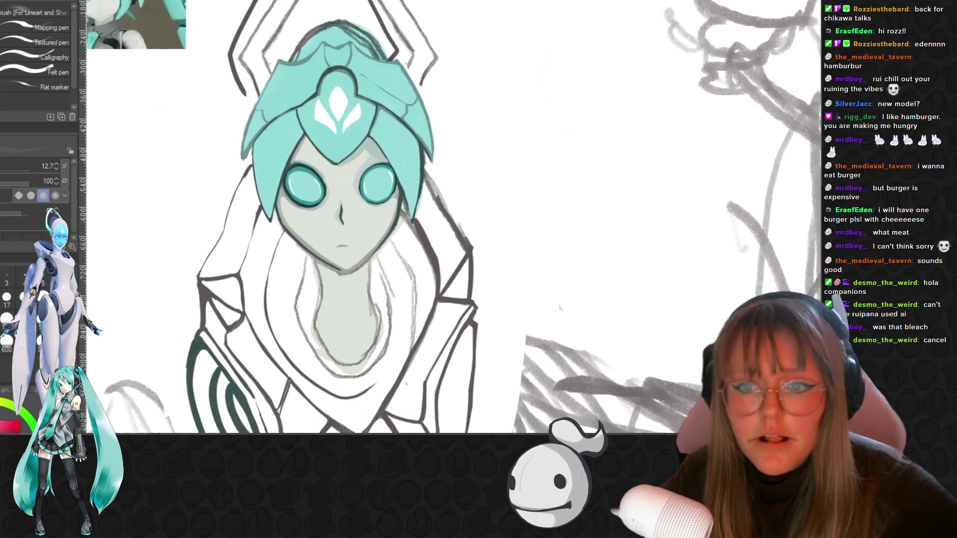
drag(225, 209, 285, 153)
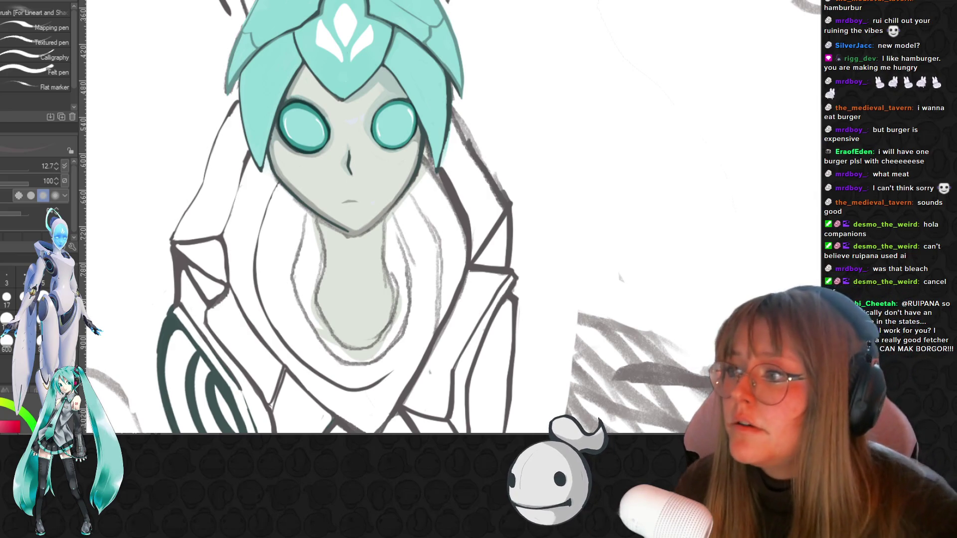
scroll(475, 204, up, 1)
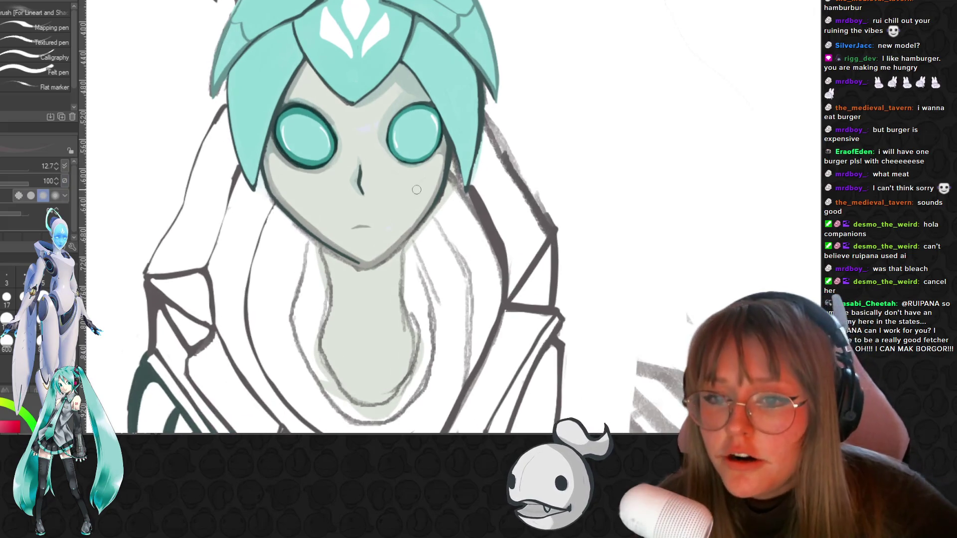
scroll(474, 204, up, 1)
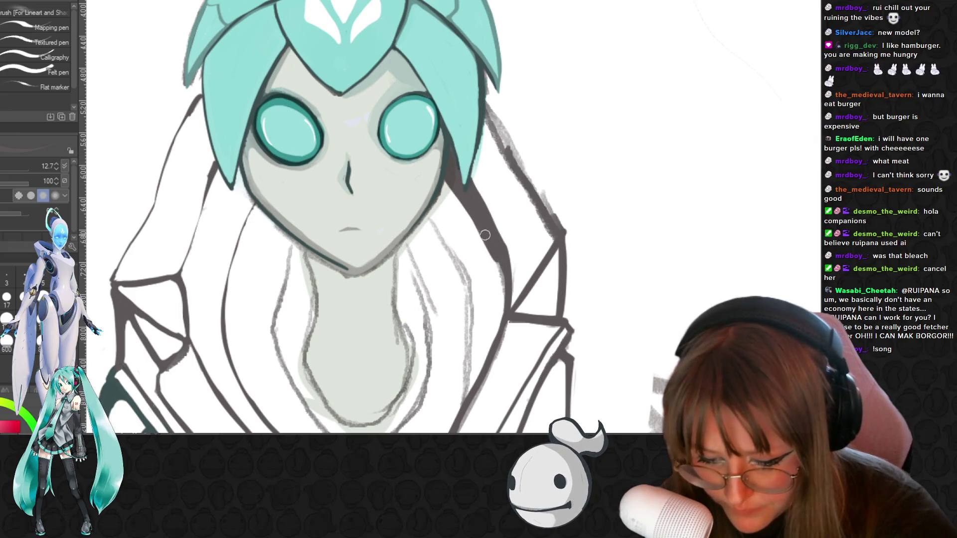
drag(484, 235, 506, 301)
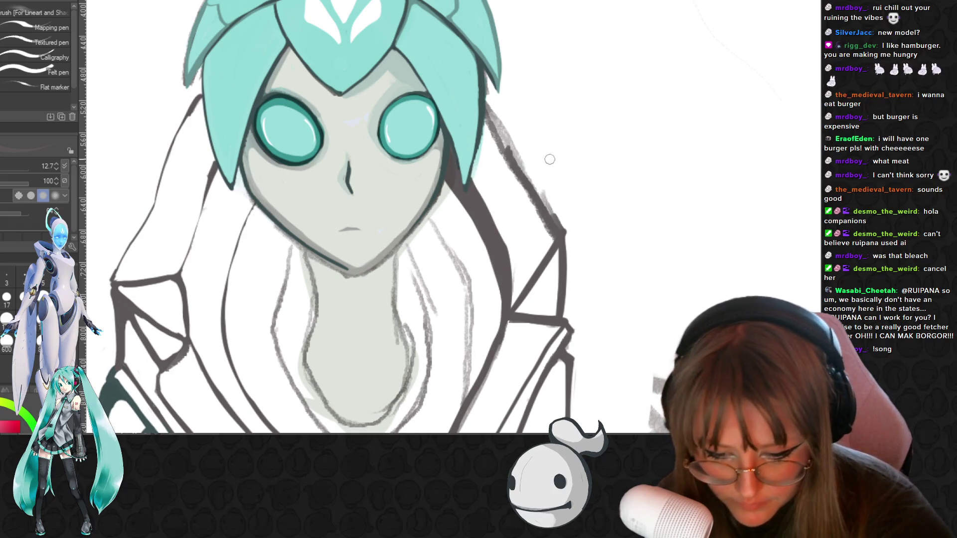
key(e)
drag(492, 108, 529, 184)
key(ctrl+z)
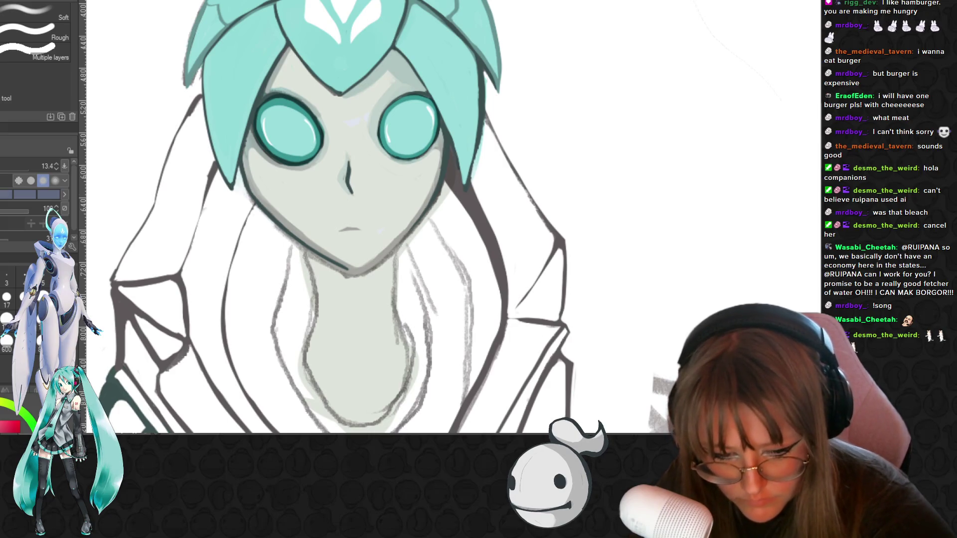
scroll(515, 189, down, 3)
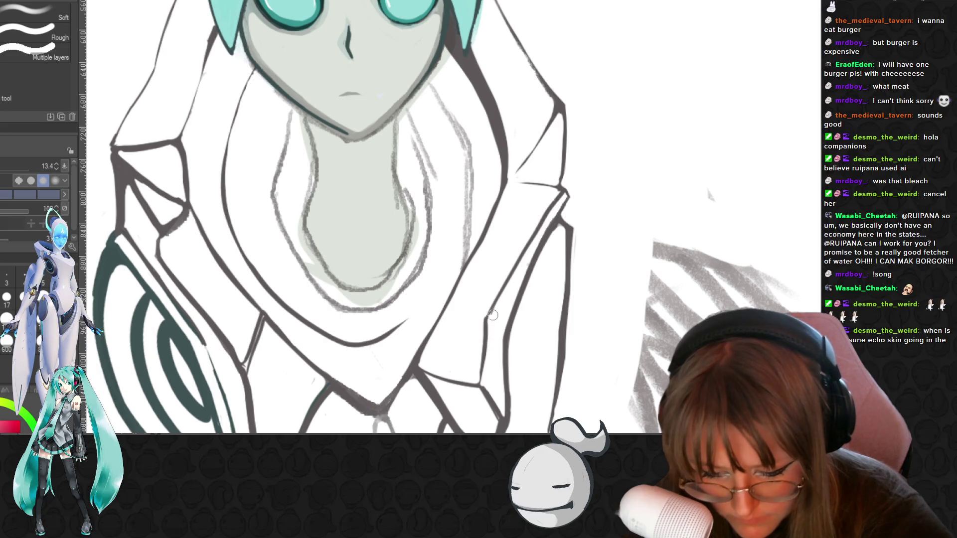
scroll(520, 261, down, 3)
scroll(734, 222, down, 2)
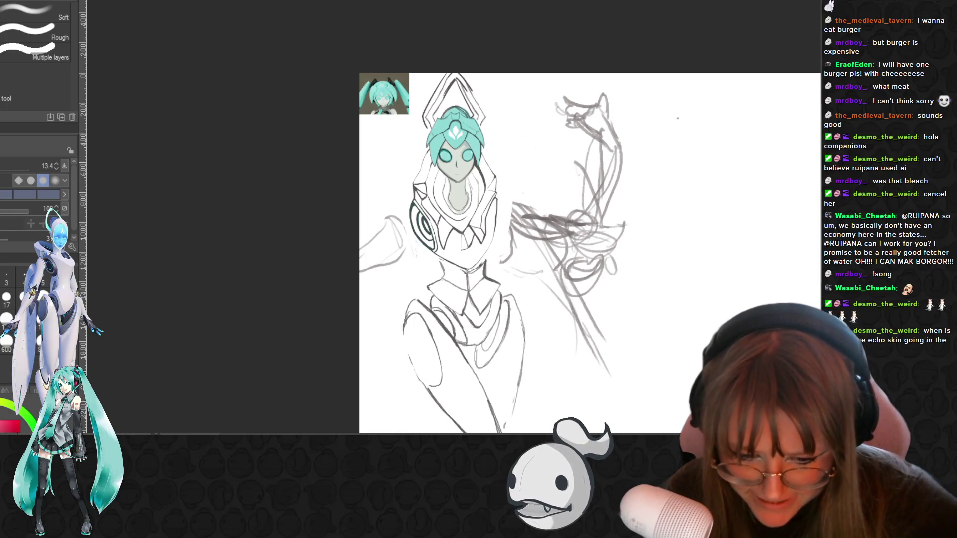
scroll(614, 196, down, 2)
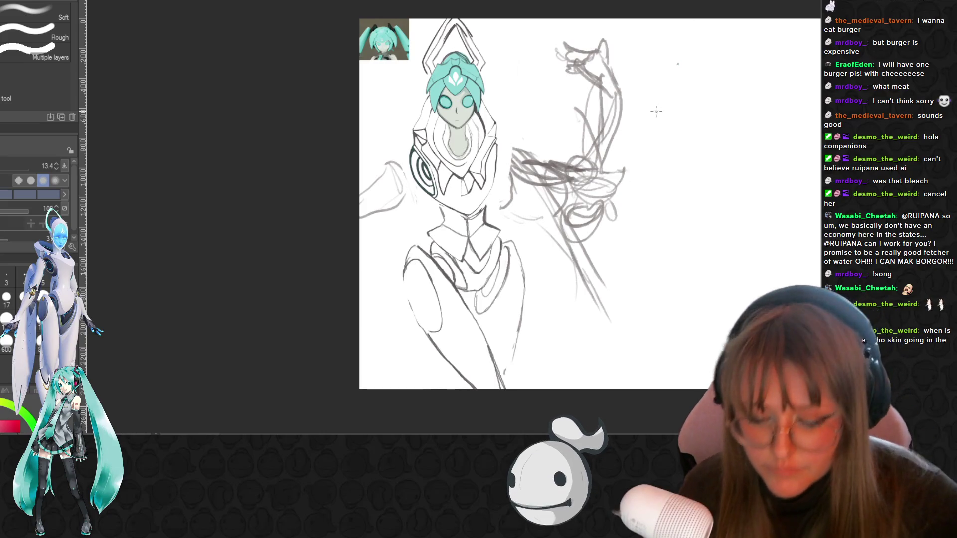
Sketch a centre line under the chin with the pencil and tilt the canvas view slightly
key(ctrl+plus)
scroll(489, 156, up, 2)
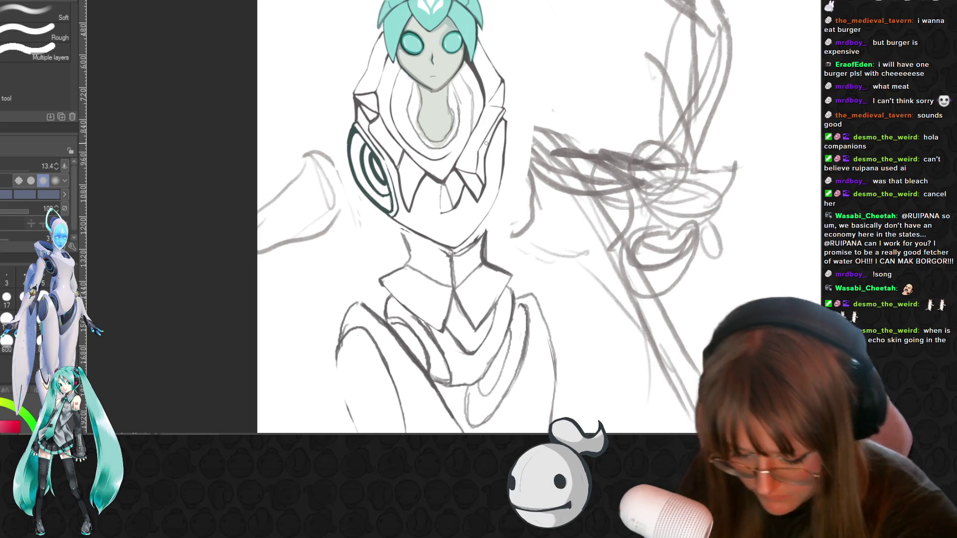
key(p)
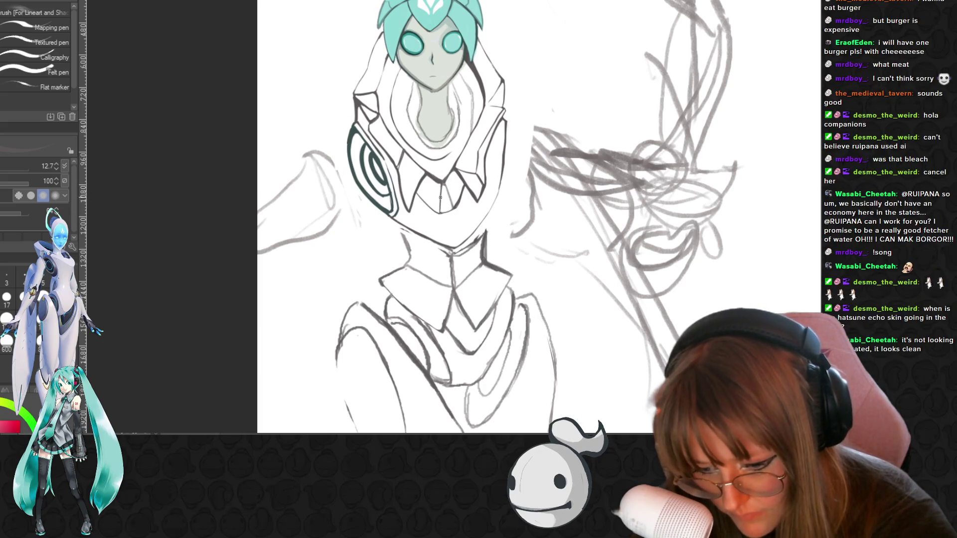
key(p)
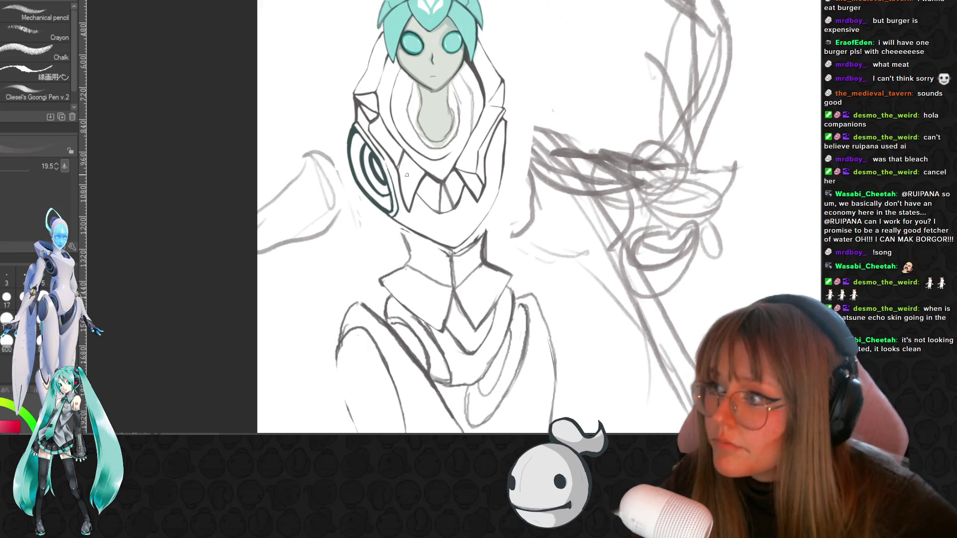
drag(538, 224, 530, 215)
scroll(478, 211, up, 1)
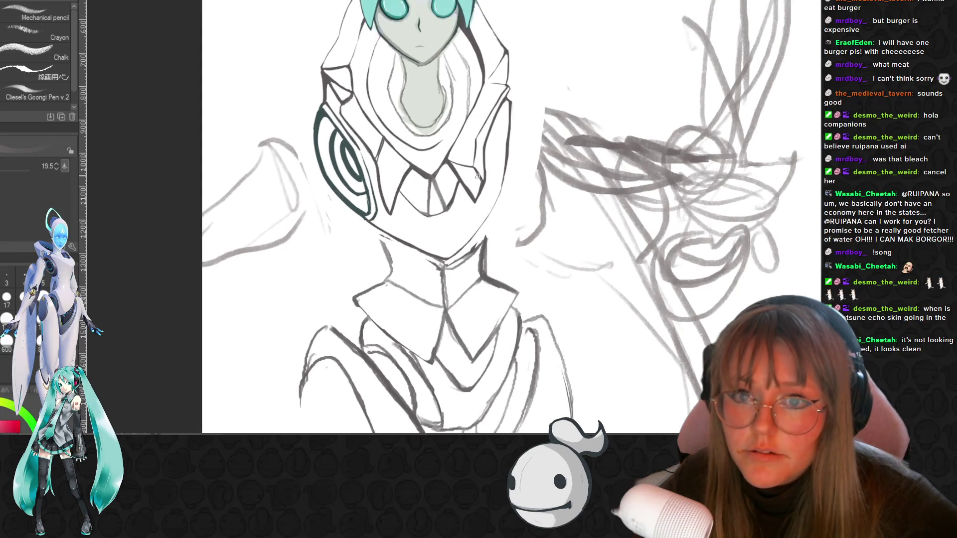
scroll(494, 187, up, 1)
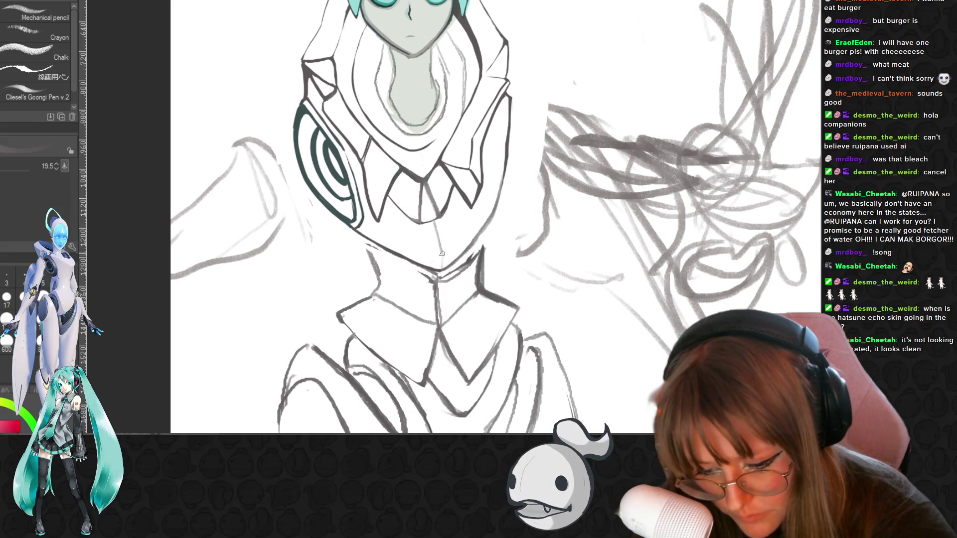
drag(441, 251, 434, 202)
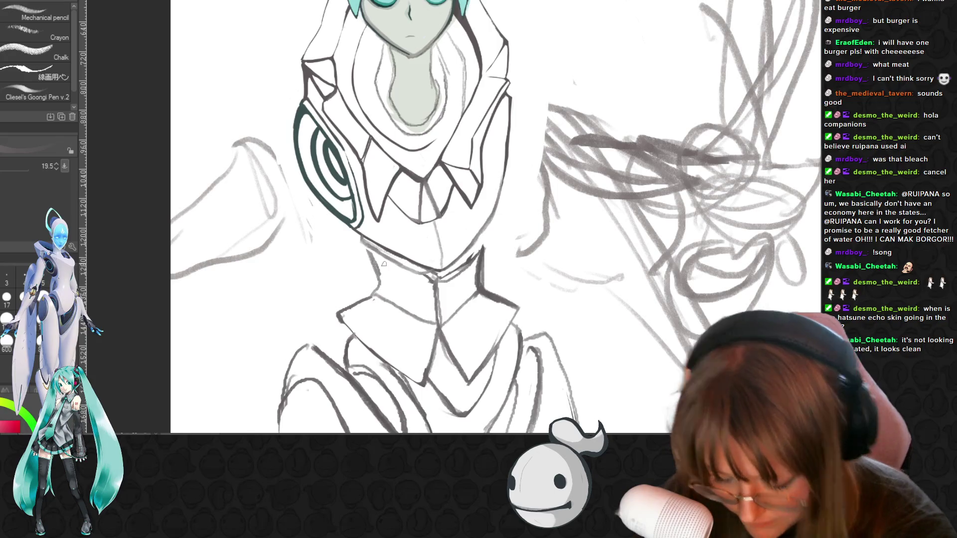
key(r)
drag(361, 241, 360, 232)
Ink and clean up the neck and collar lines below the hood, then zoom out to the whole page
key(b)
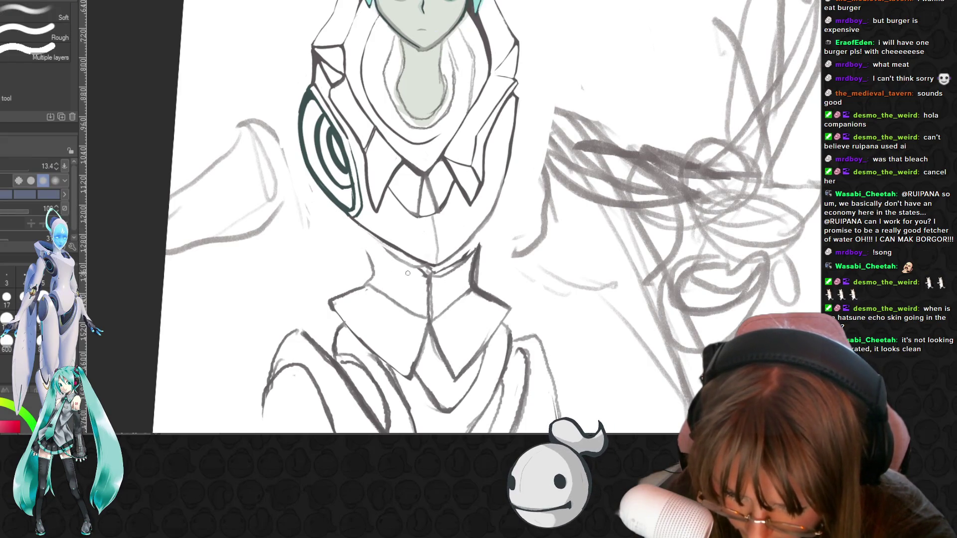
key(p)
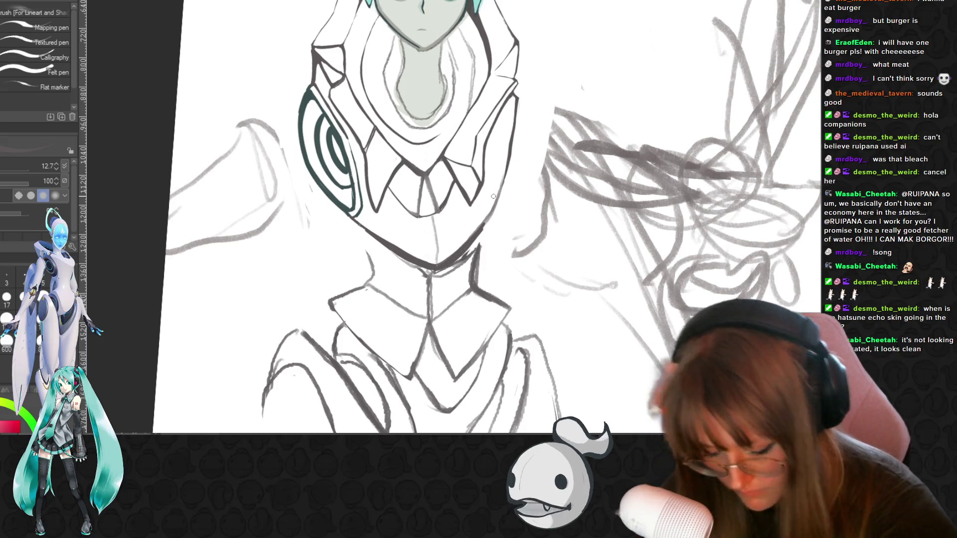
key(e)
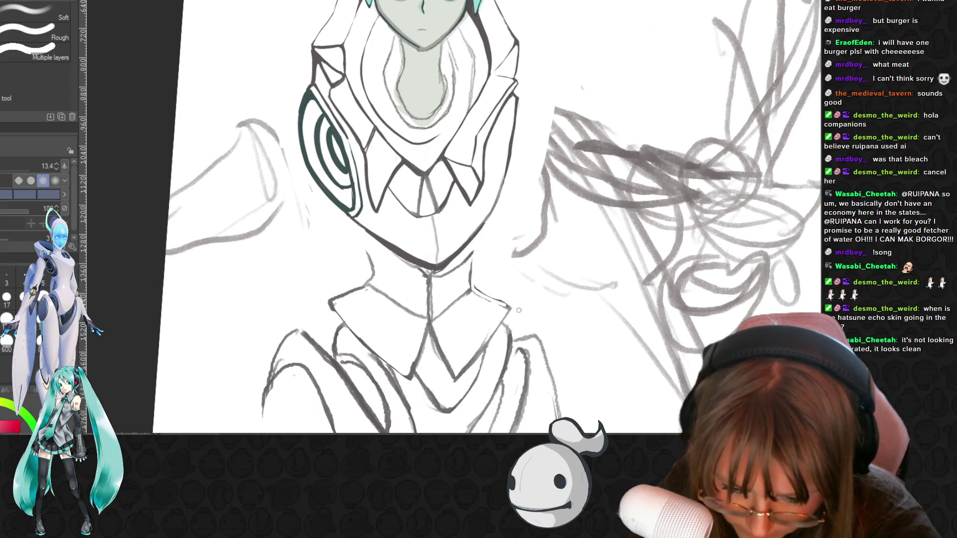
key(p)
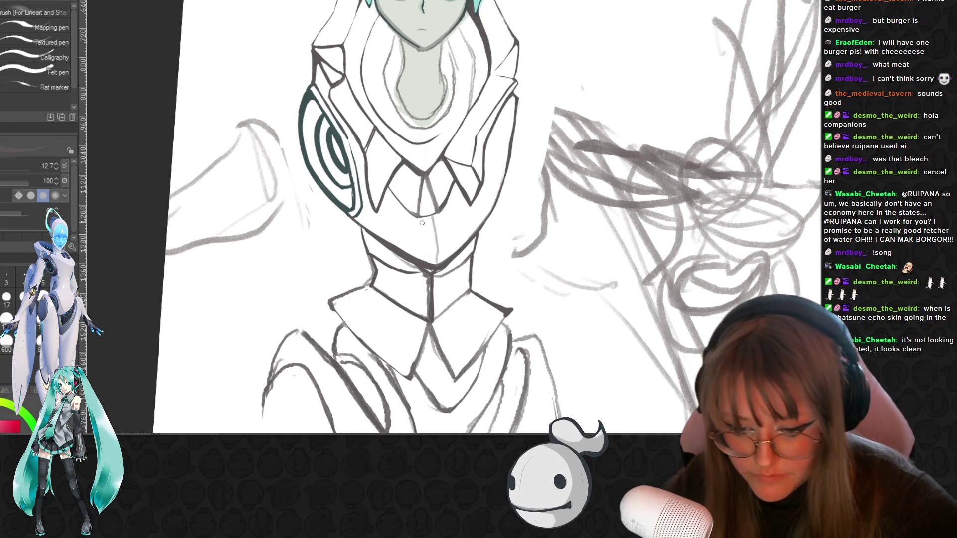
key(ctrl+minus)
key(ctrl+minus)
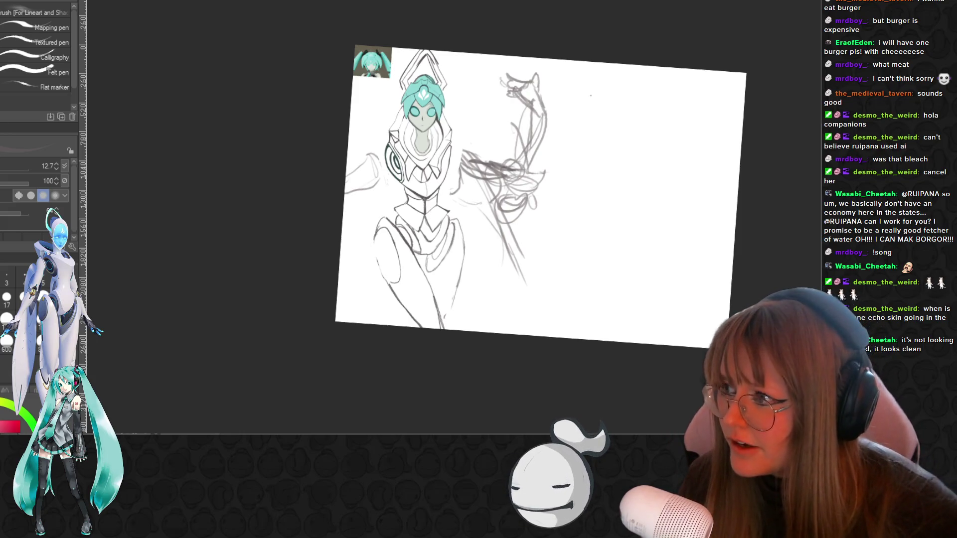
Free-transform the sketch a quarter turn, shift it right and up, and commit the rotation
key(ctrl+plus)
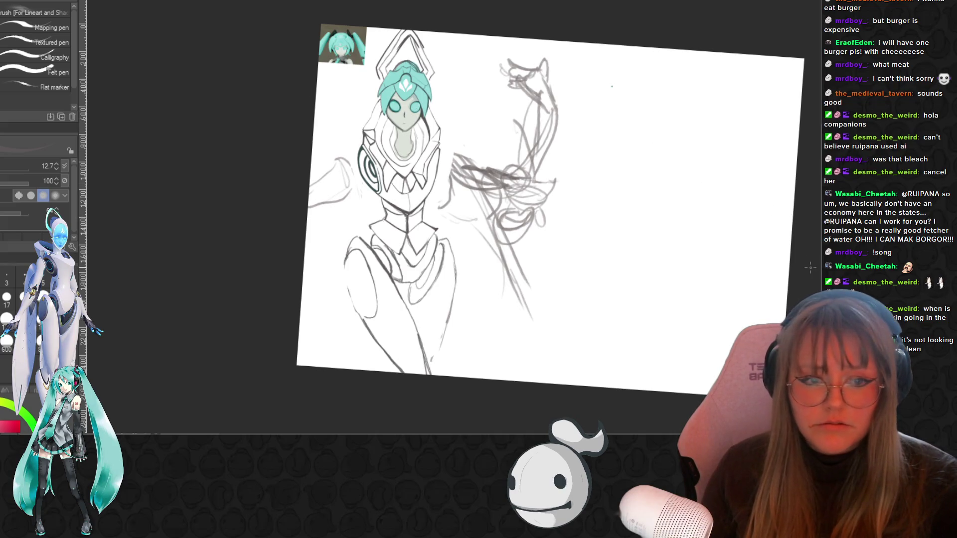
scroll(533, 211, right, 2)
scroll(533, 211, right, 1)
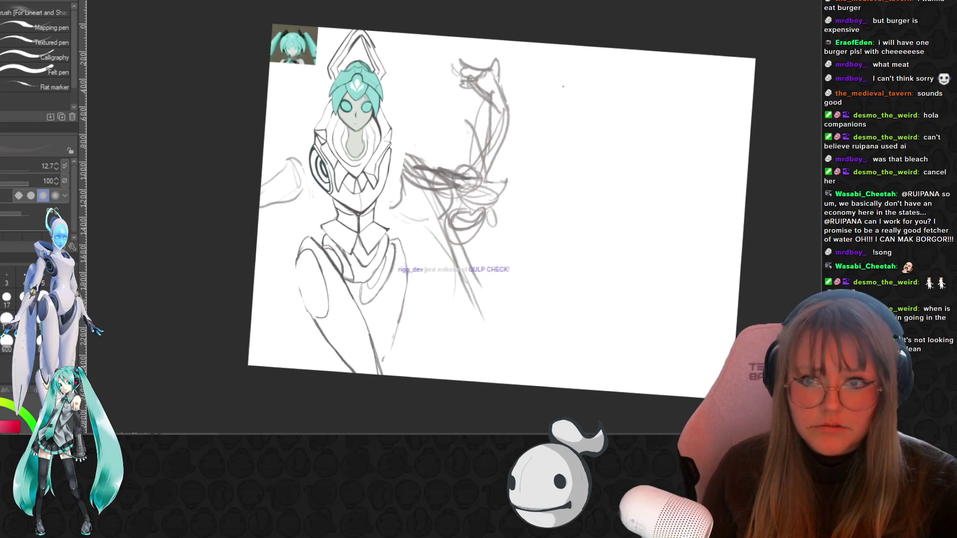
scroll(604, 290, down, 2)
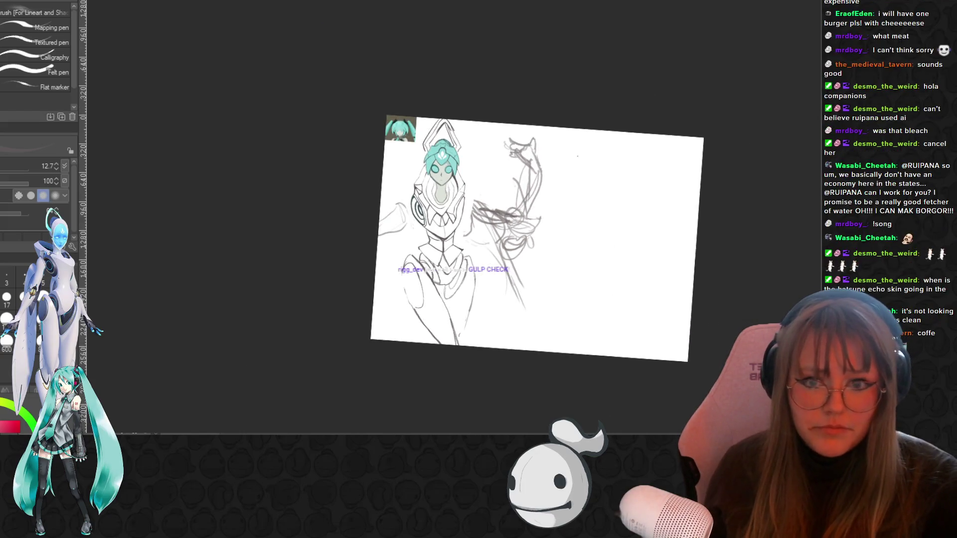
scroll(645, 243, down, 1)
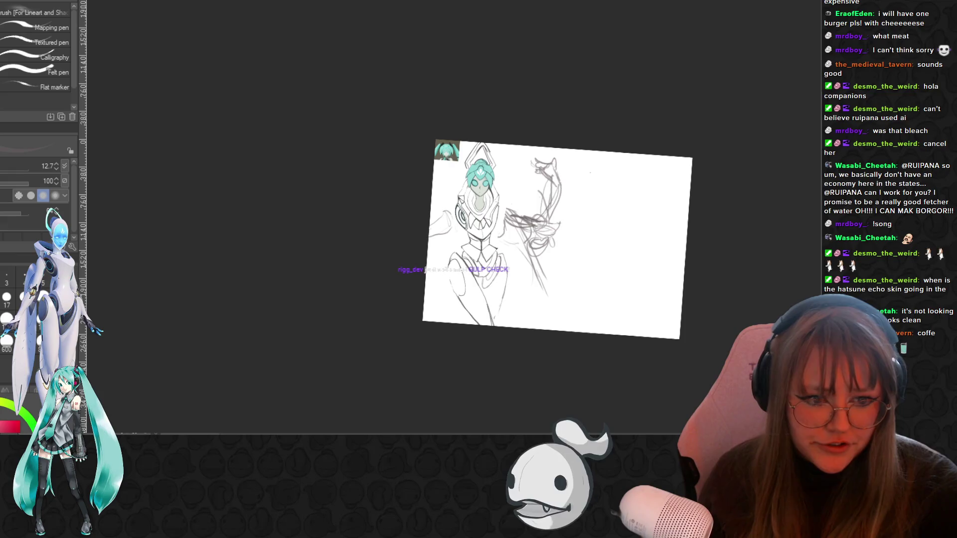
key(ctrl+t)
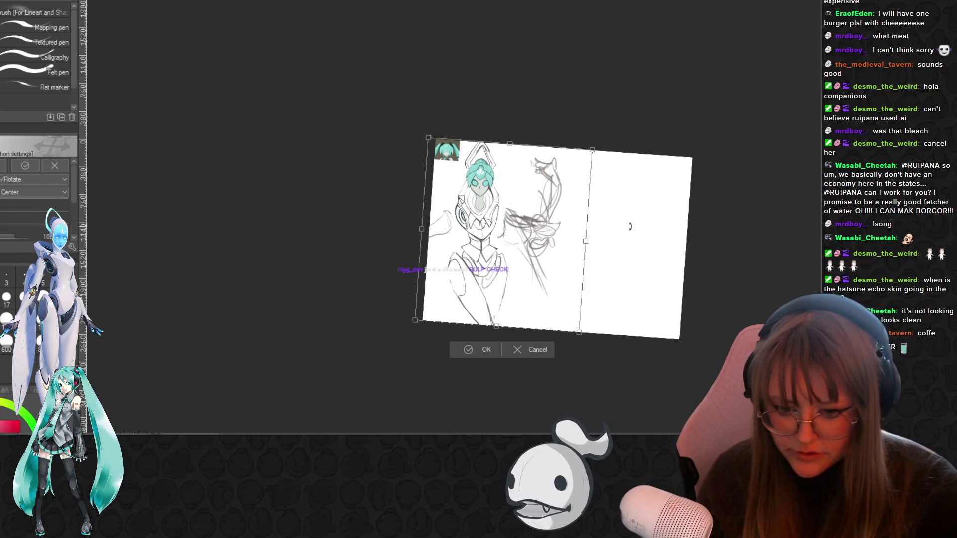
drag(609, 135, 390, 120)
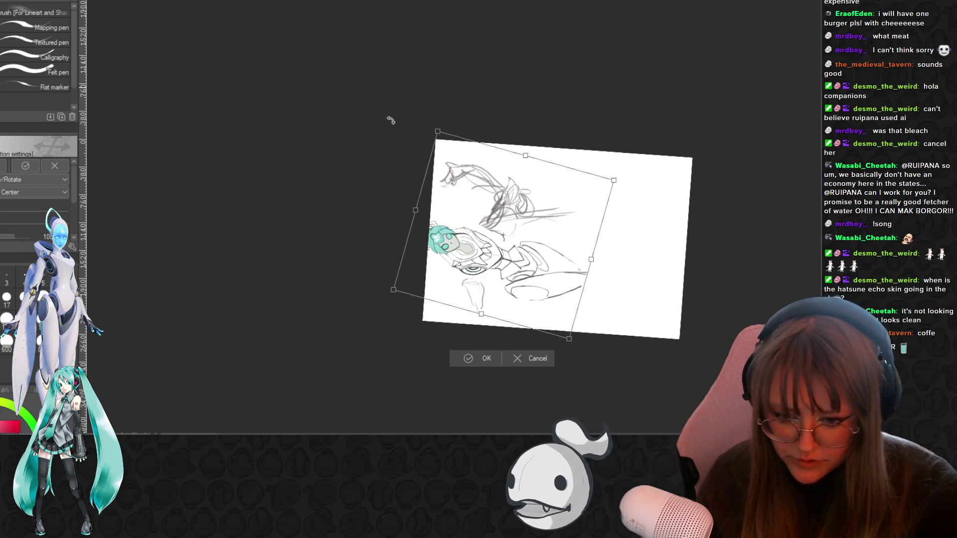
mouse_move(538, 238)
mouse_down()
mouse_move(590, 227)
mouse_move(563, 212)
mouse_up()
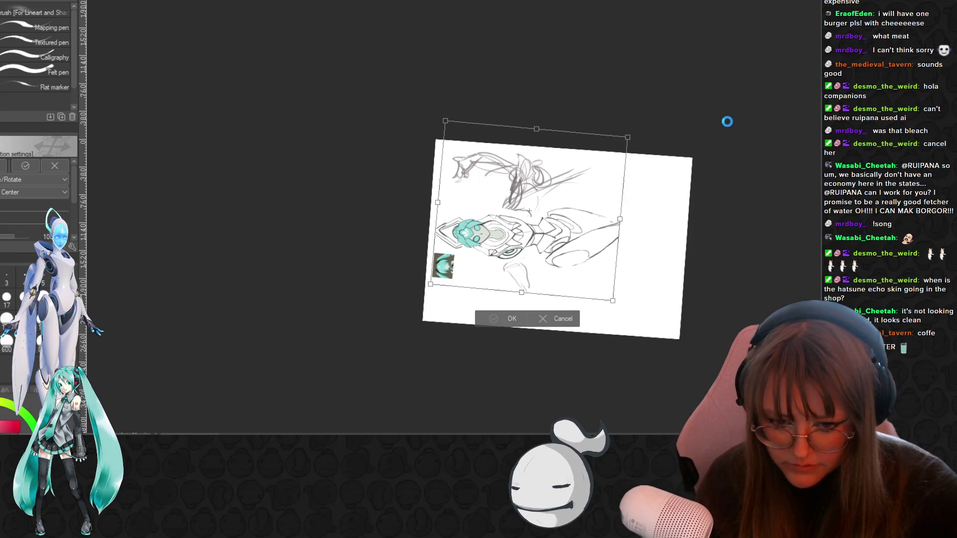
key(Return)
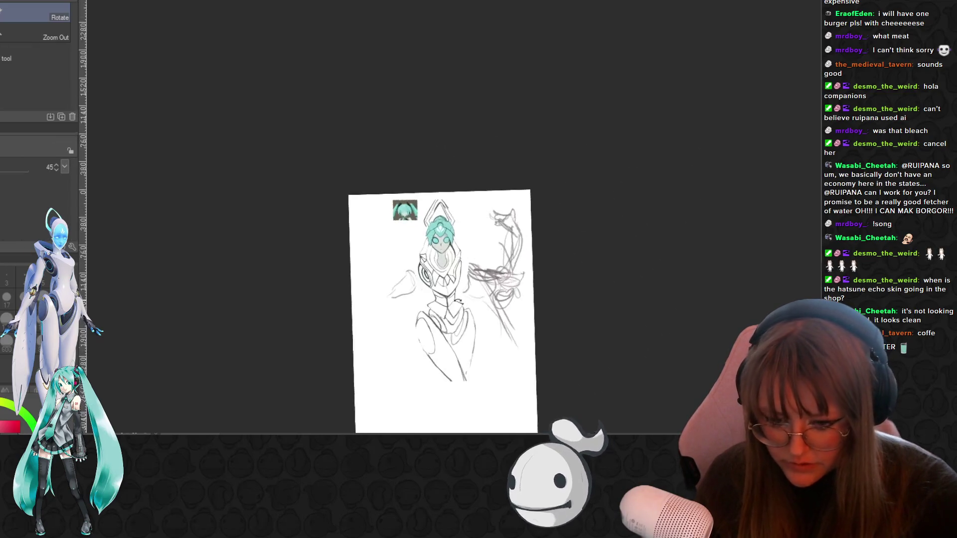
Turn the canvas view back upright and pick the pencil at a smaller size for sketching
drag(441, 314, 437, 314)
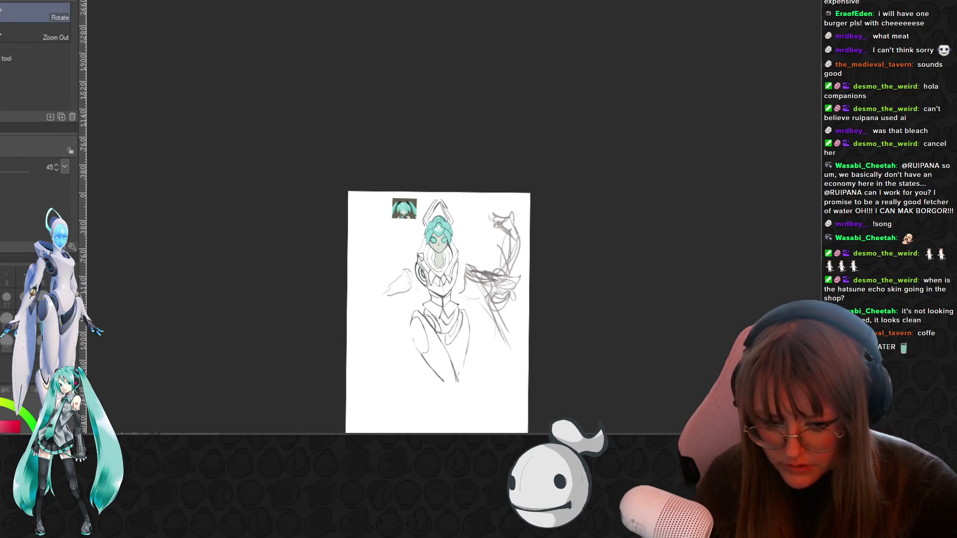
scroll(581, 227, down, 2)
scroll(581, 227, up, 2)
scroll(580, 226, up, 1)
scroll(580, 226, up, 2)
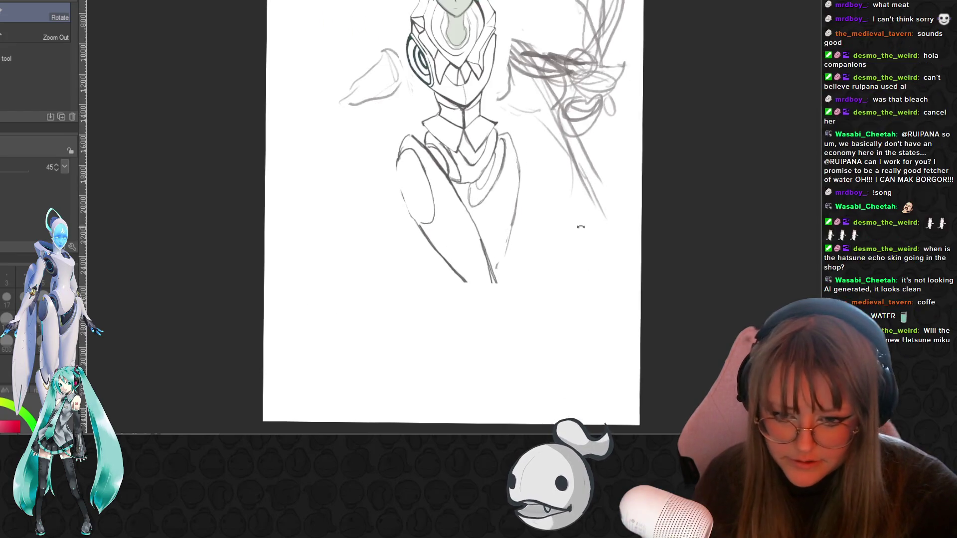
scroll(580, 227, down, 2)
scroll(595, 127, up, 1)
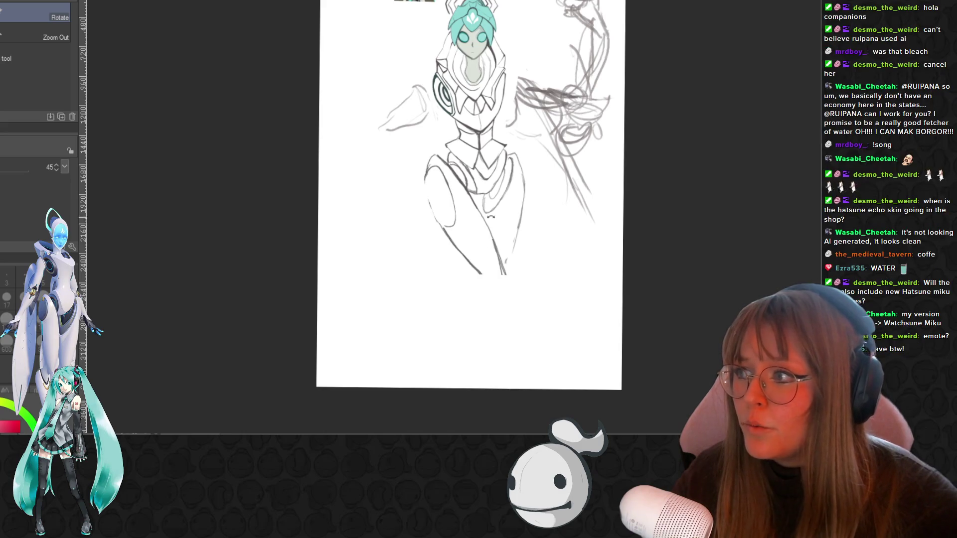
scroll(569, 169, up, 1)
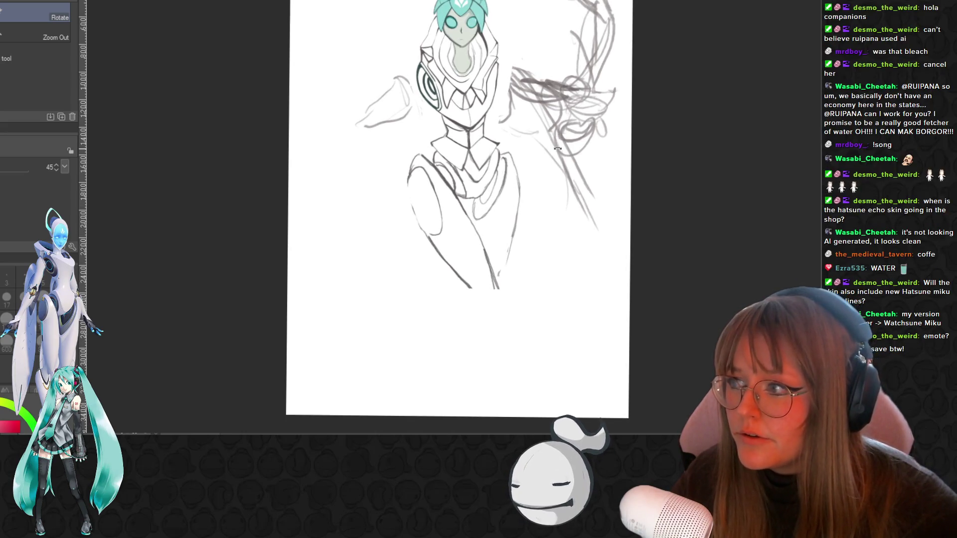
scroll(558, 136, down, 1)
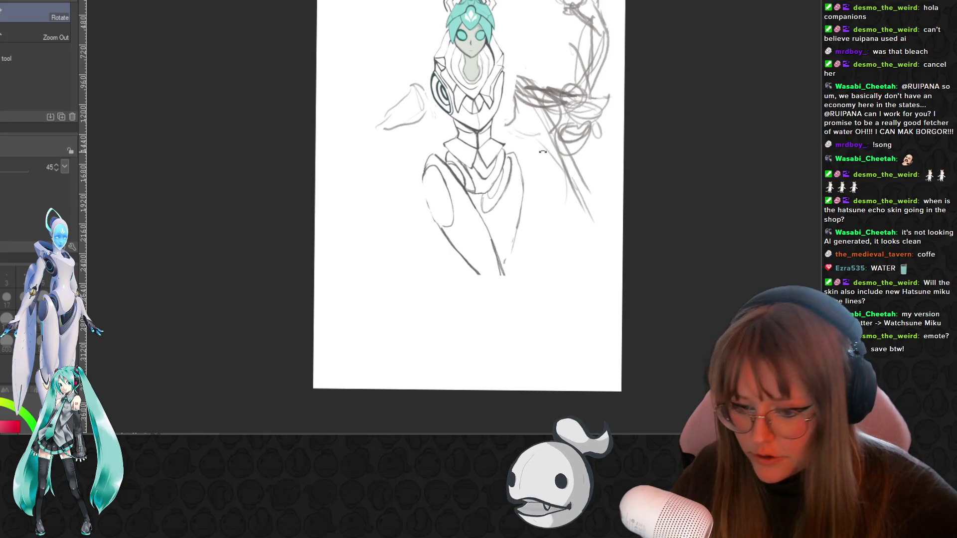
scroll(543, 151, up, 1)
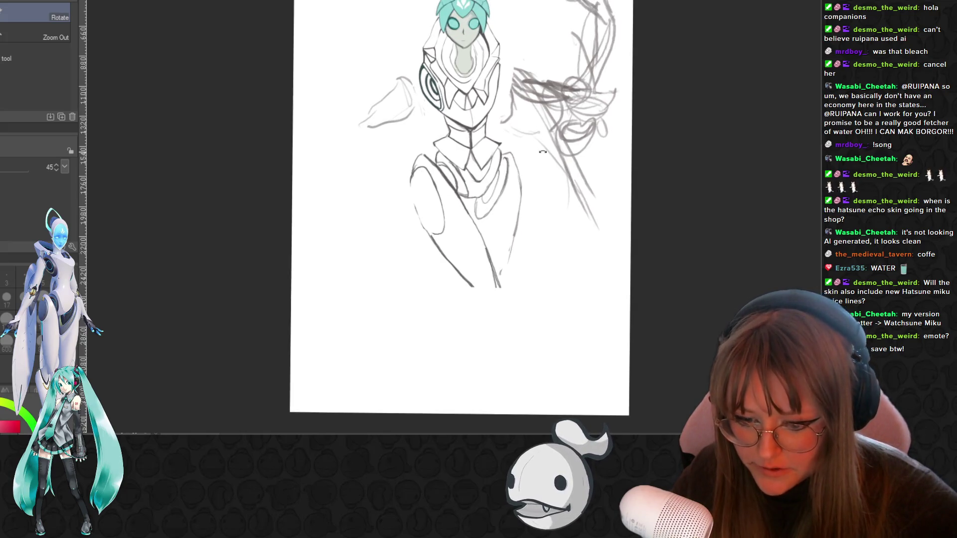
key(p)
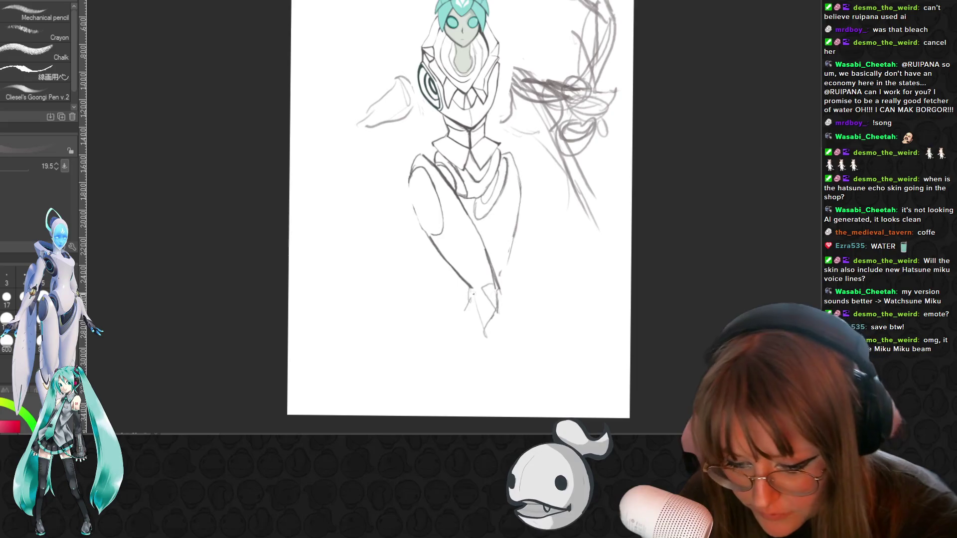
Pencil in the lower leg lines and refine the hip outline with short marks
drag(470, 293, 438, 331)
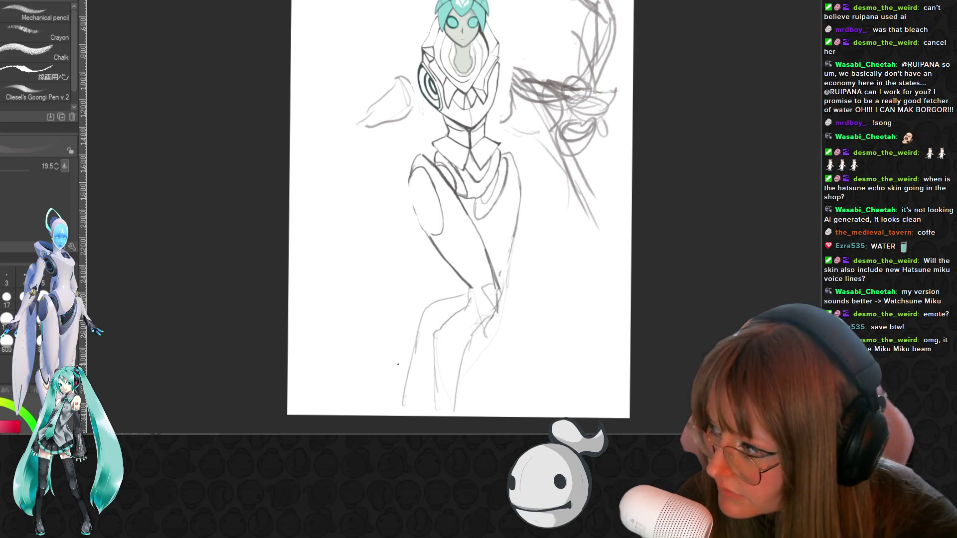
drag(415, 178, 408, 224)
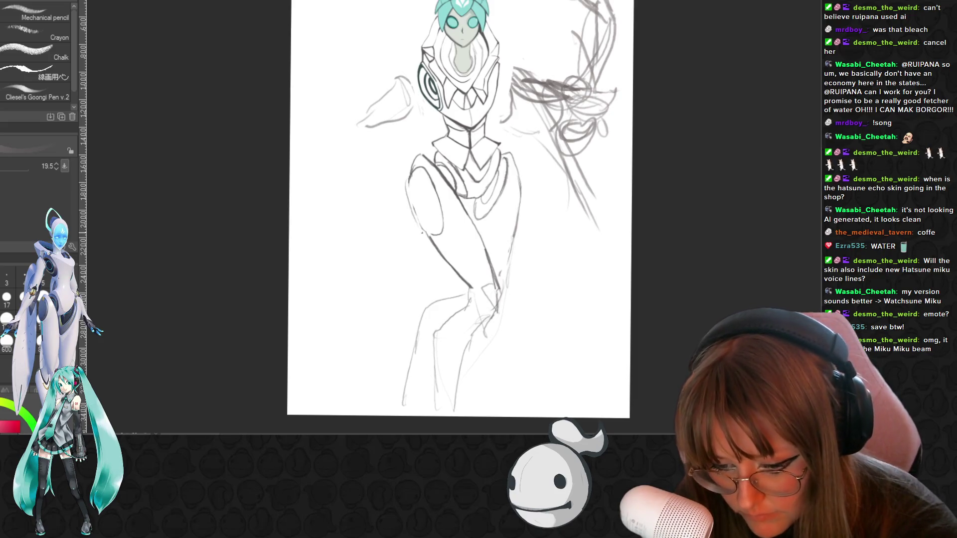
drag(415, 180, 418, 228)
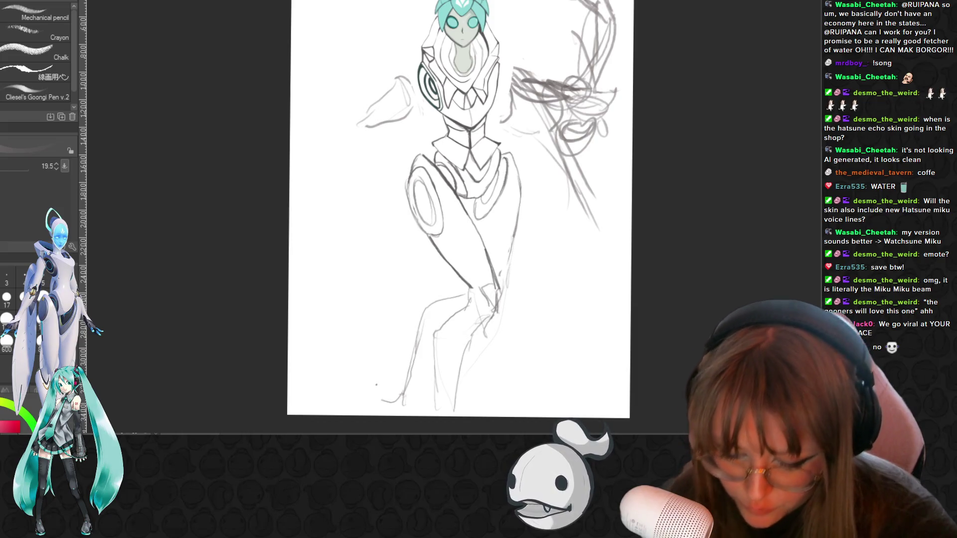
scroll(374, 199, down, 2)
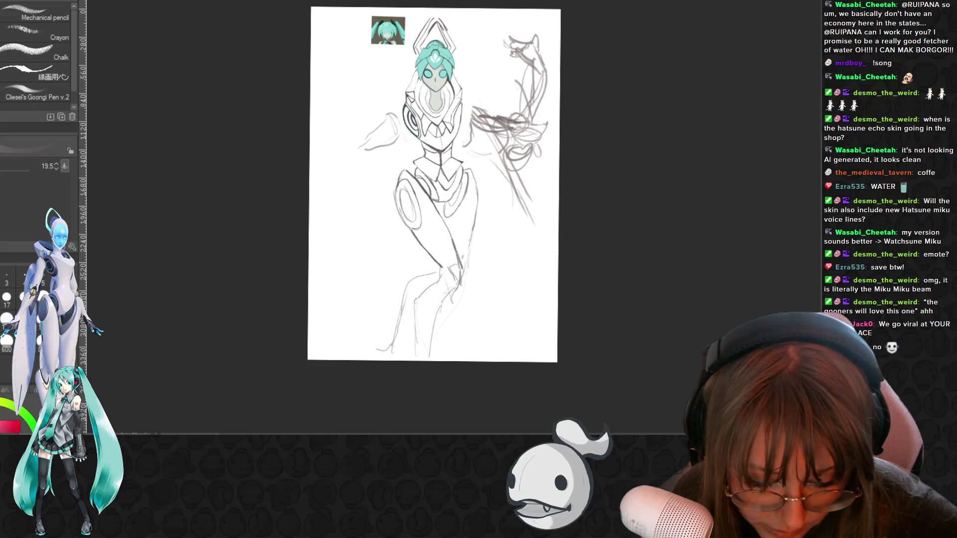
scroll(375, 150, down, 1)
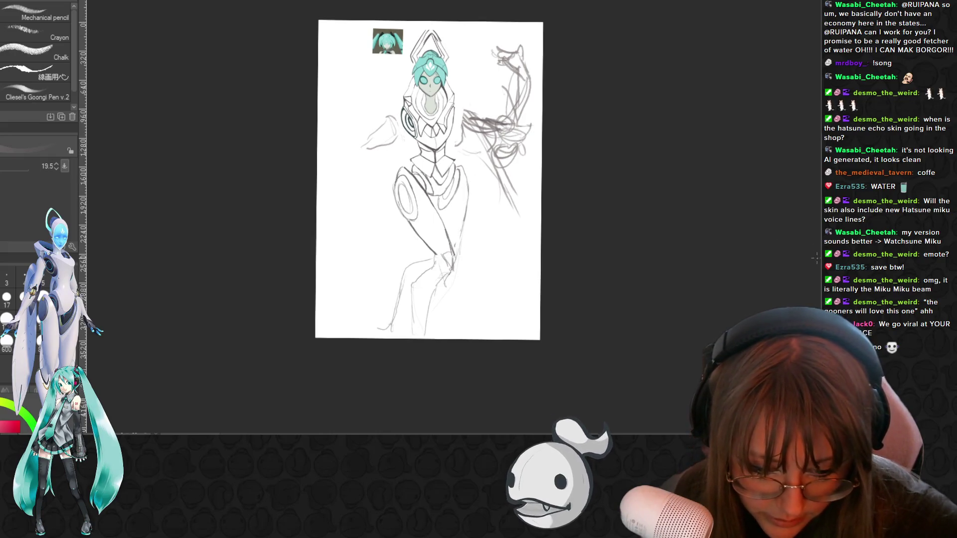
Scale the whole drawing down from its corner, move it up the page, and confirm
drag(571, 182, 571, 251)
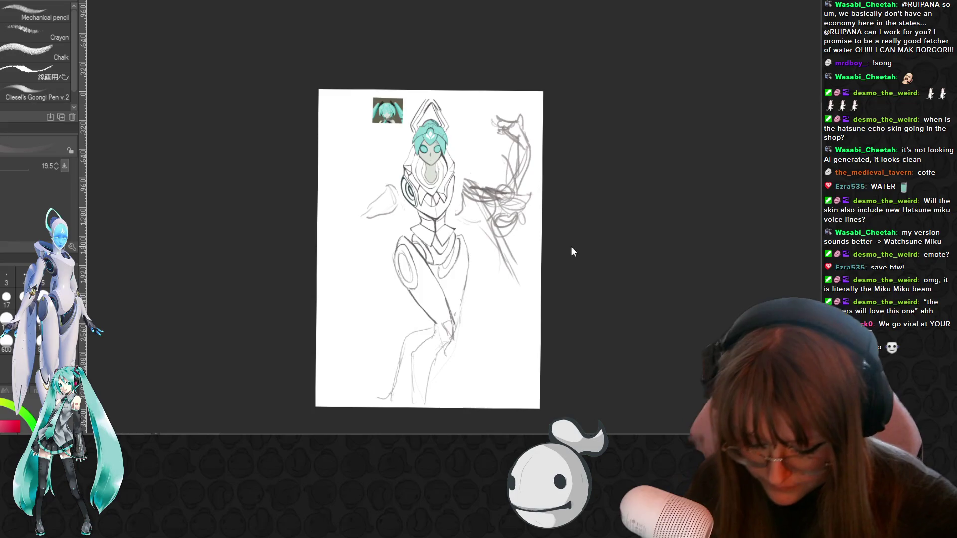
key(ctrl+shift+t)
drag(570, 92, 540, 137)
mouse_move(459, 244)
mouse_down()
mouse_move(463, 197)
mouse_move(473, 203)
mouse_up()
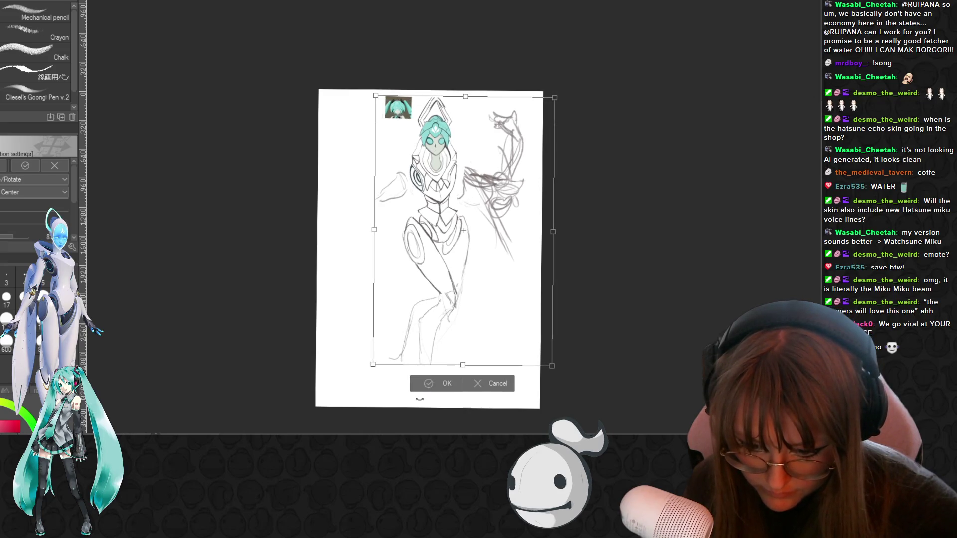
click(413, 384)
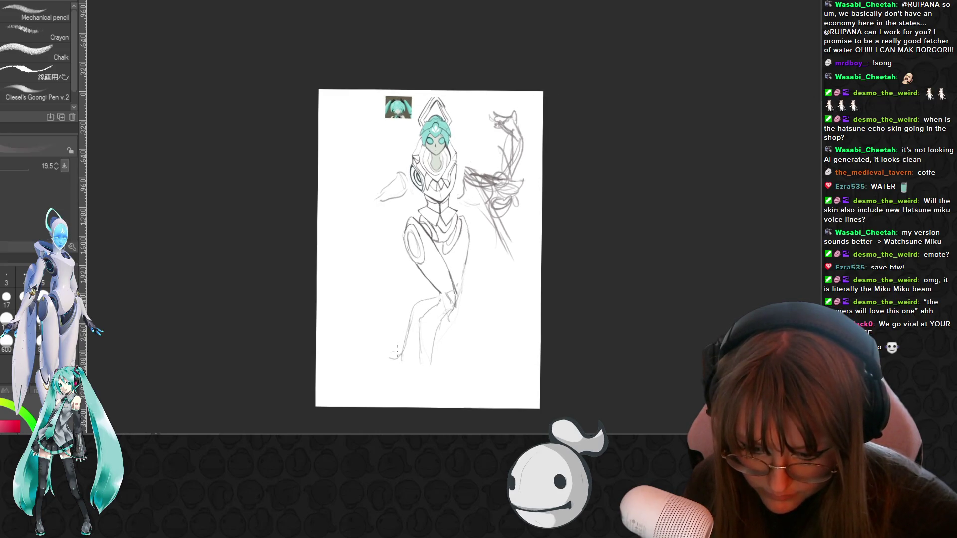
scroll(409, 336, up, 2)
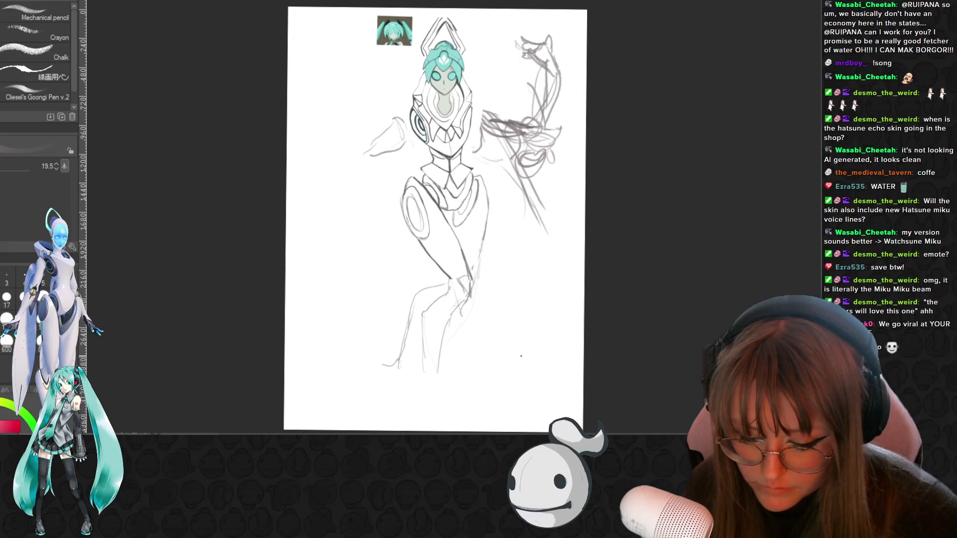
scroll(521, 356, up, 2)
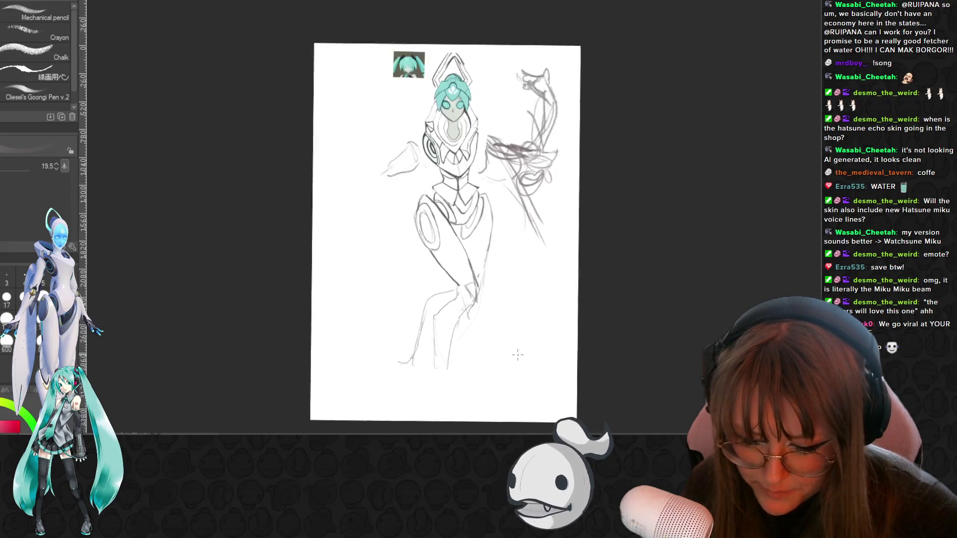
scroll(517, 356, down, 2)
scroll(517, 356, up, 2)
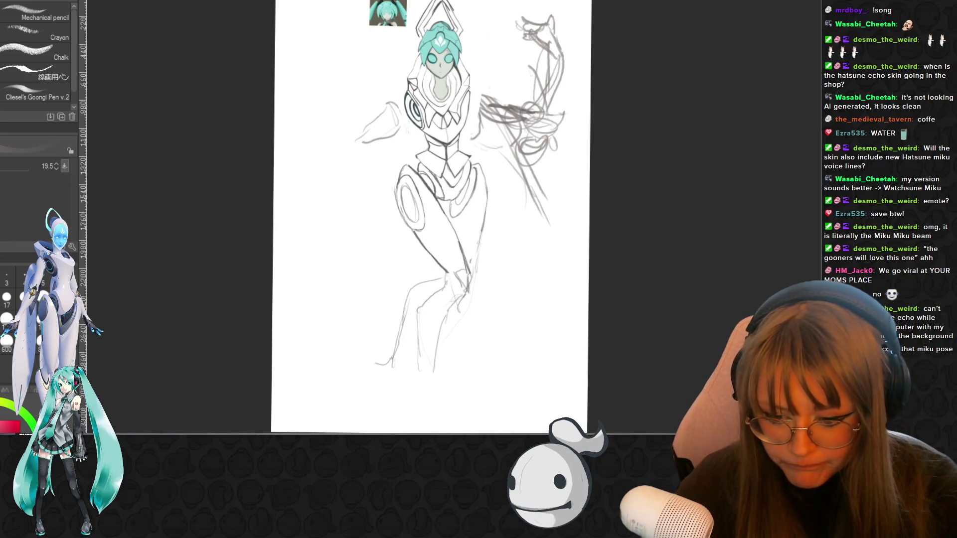
scroll(454, 270, down, 1)
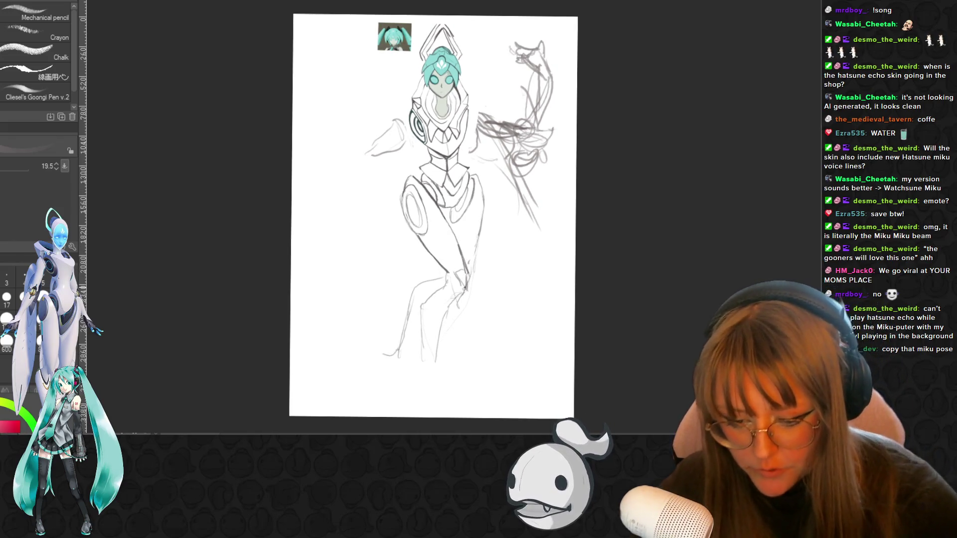
Switch from the pencil to the Selection tool group with M
key(m)
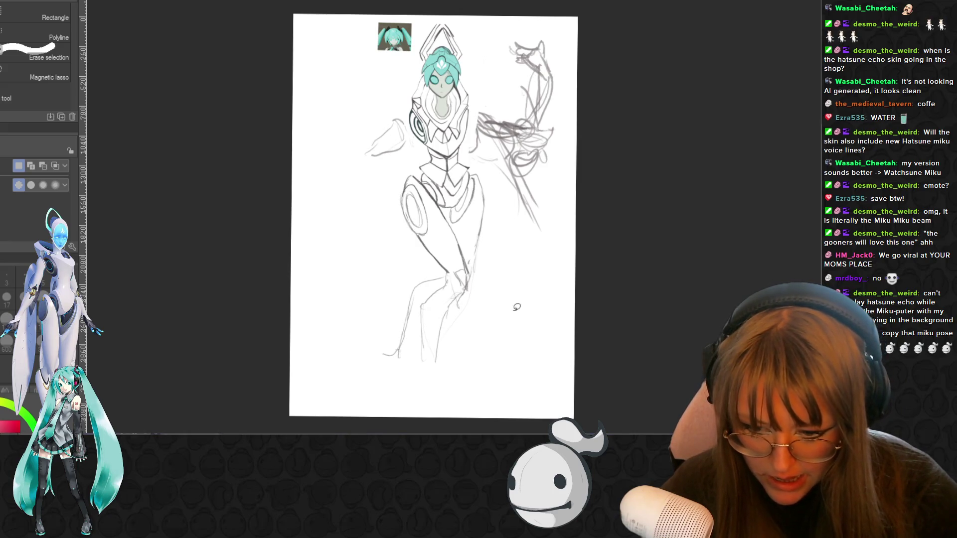
scroll(523, 295, up, 1)
scroll(531, 289, up, 1)
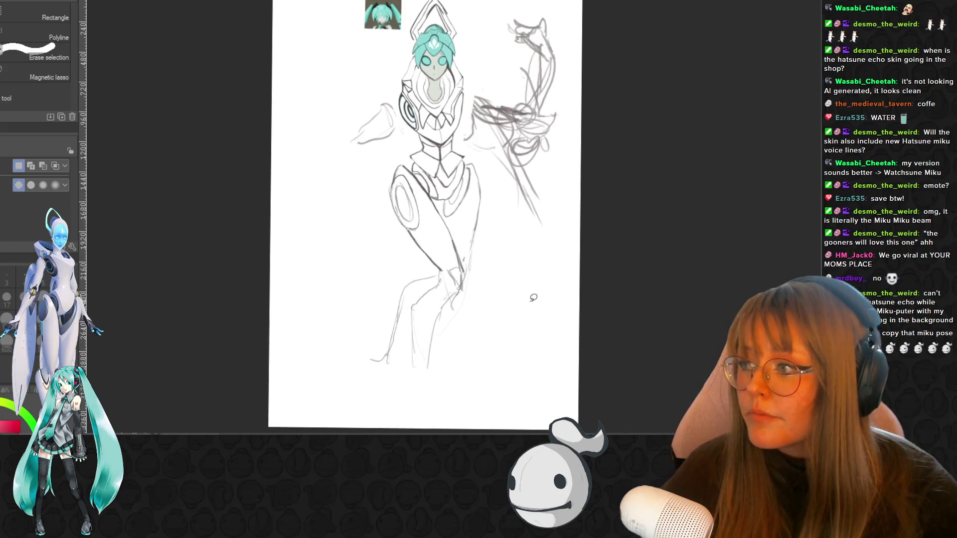
Erase the old lower right leg strokes and stray lines around the knee with a large eraser
key(e)
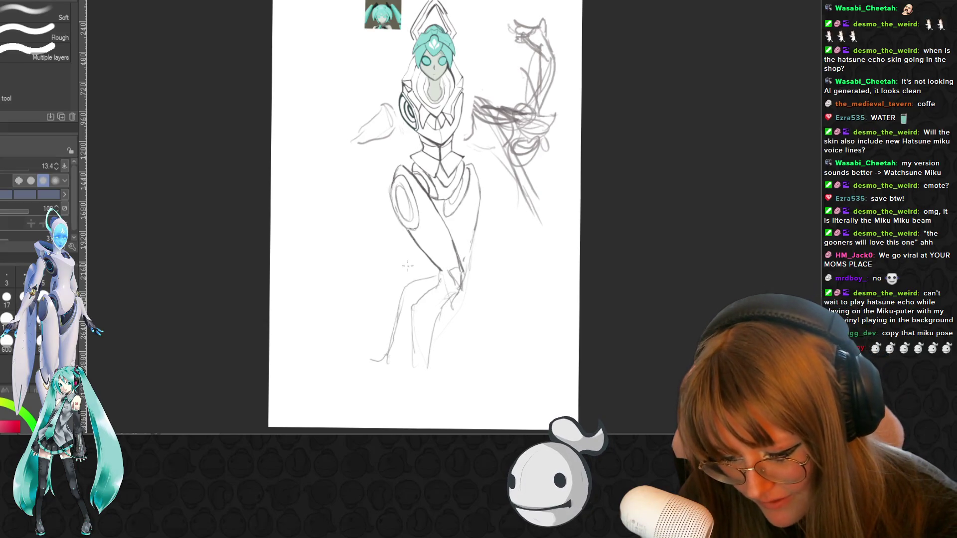
click(39, 165)
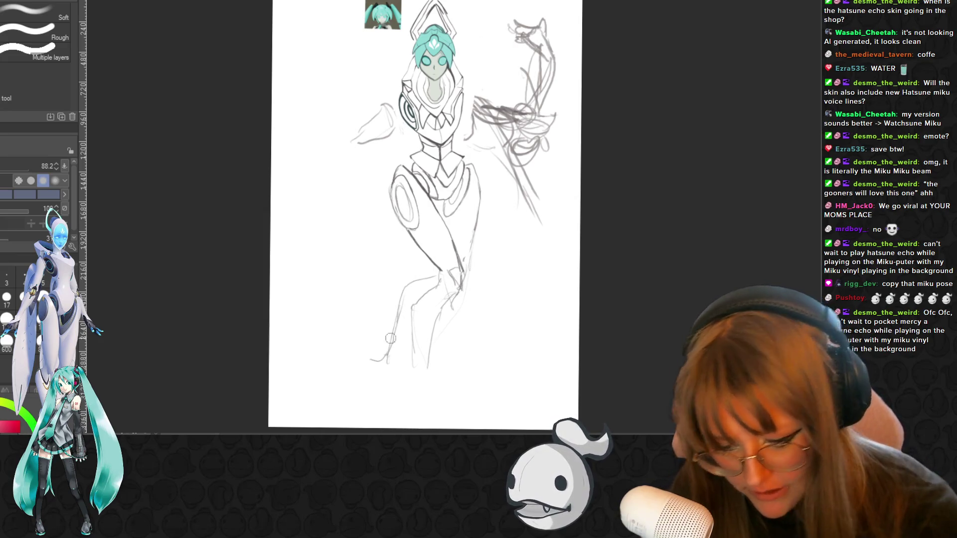
drag(390, 338, 376, 375)
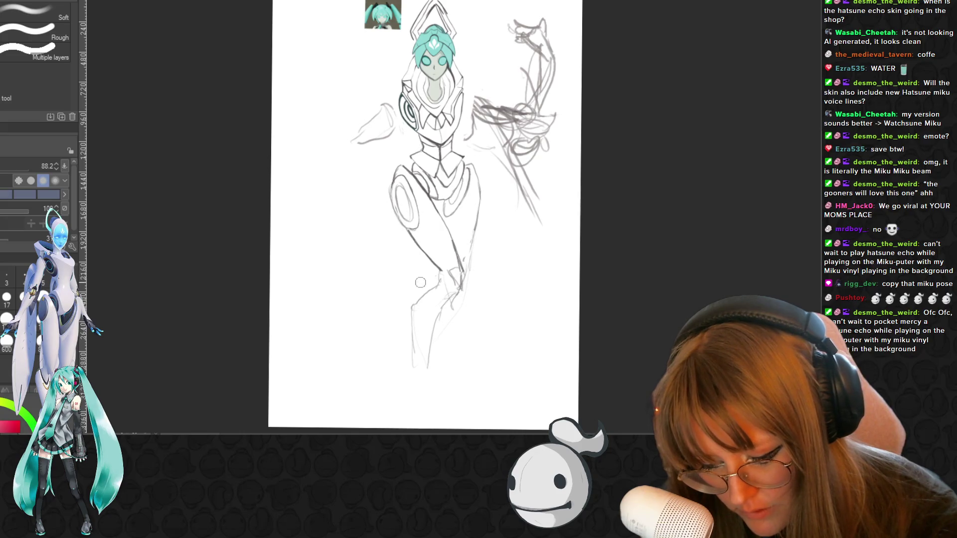
drag(463, 265, 446, 332)
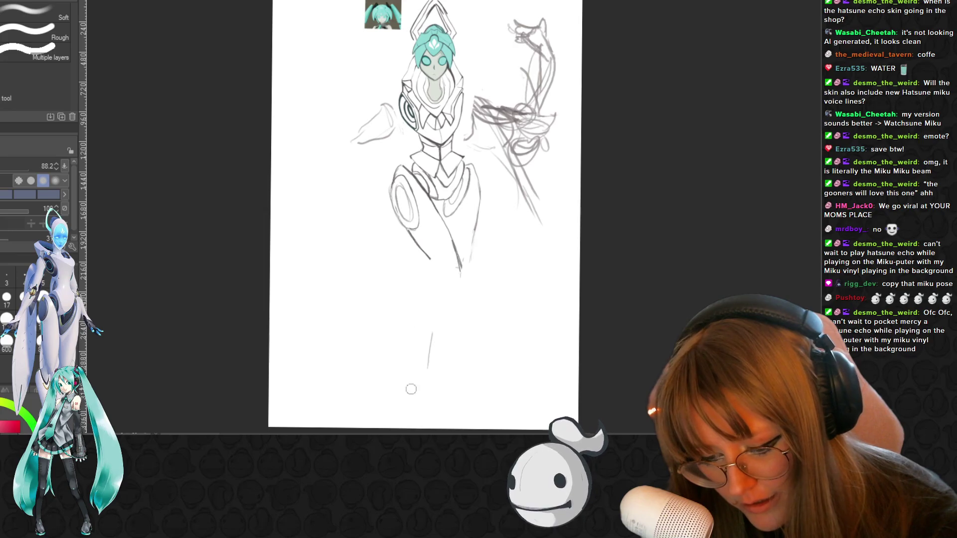
drag(411, 389, 432, 351)
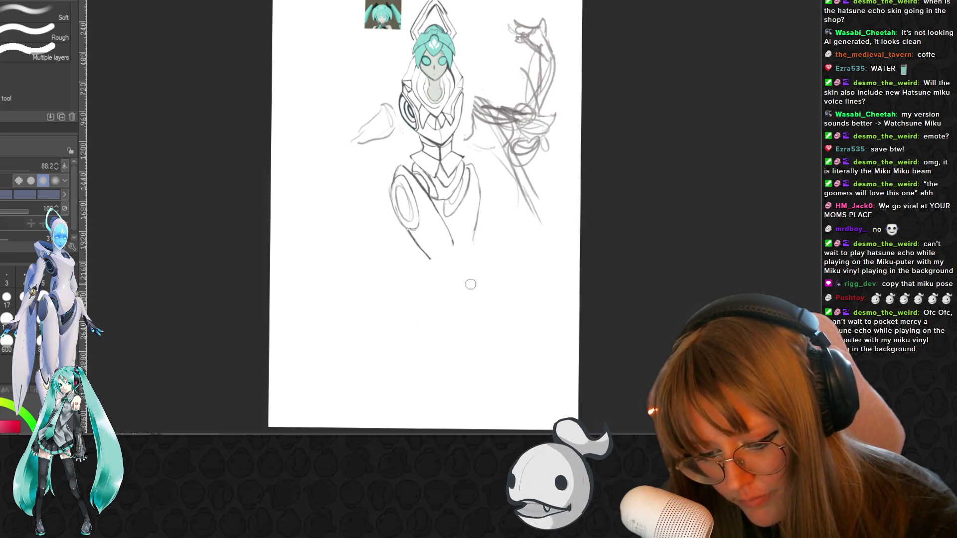
Lasso the remaining right leg, rotate and nudge it to a new angle, confirm, and deselect
key(m)
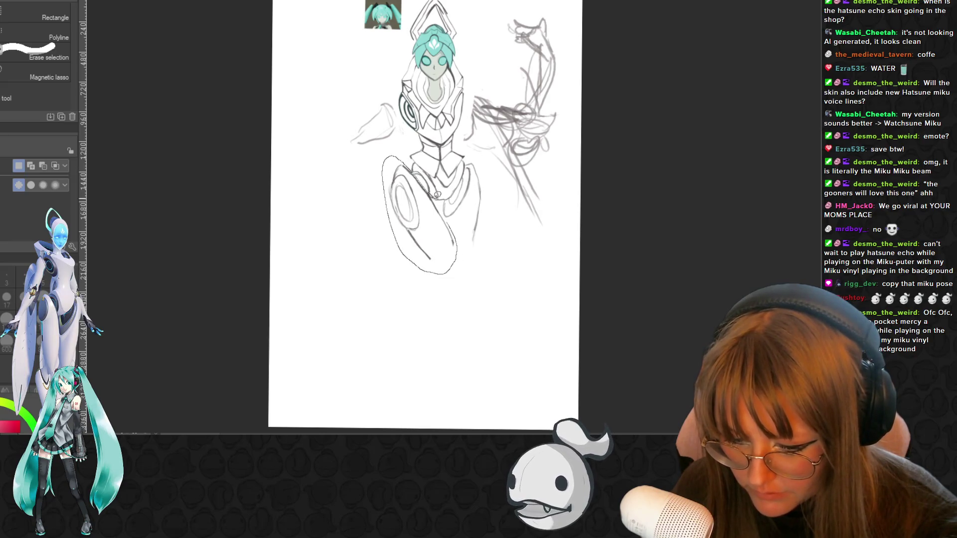
drag(459, 238, 458, 241)
key(ctrl+t)
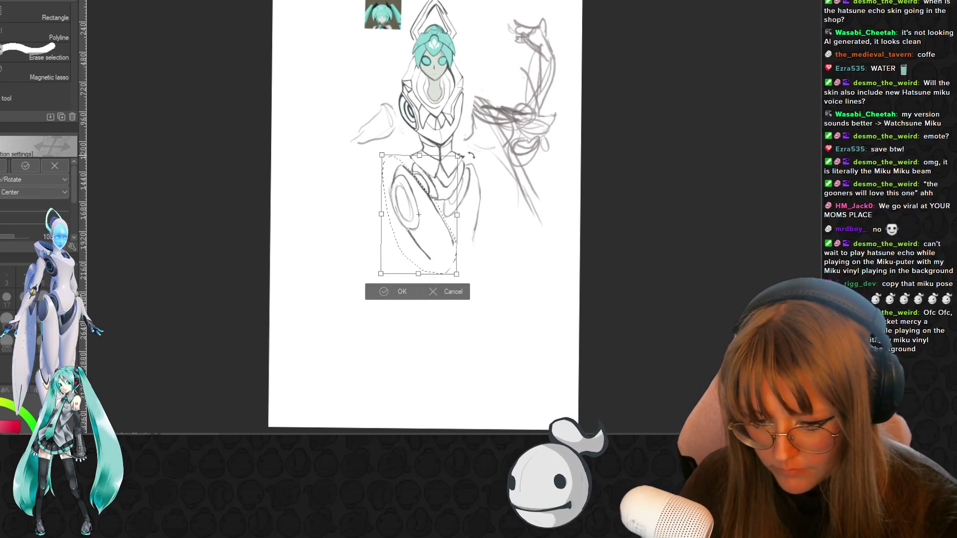
mouse_move(479, 149)
mouse_down()
mouse_move(486, 162)
mouse_move(484, 143)
mouse_up()
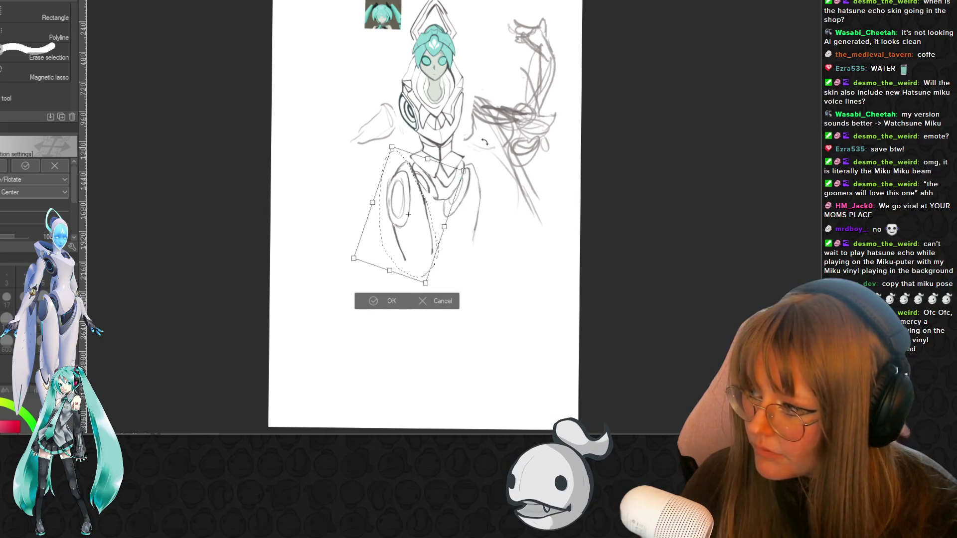
drag(424, 232, 424, 231)
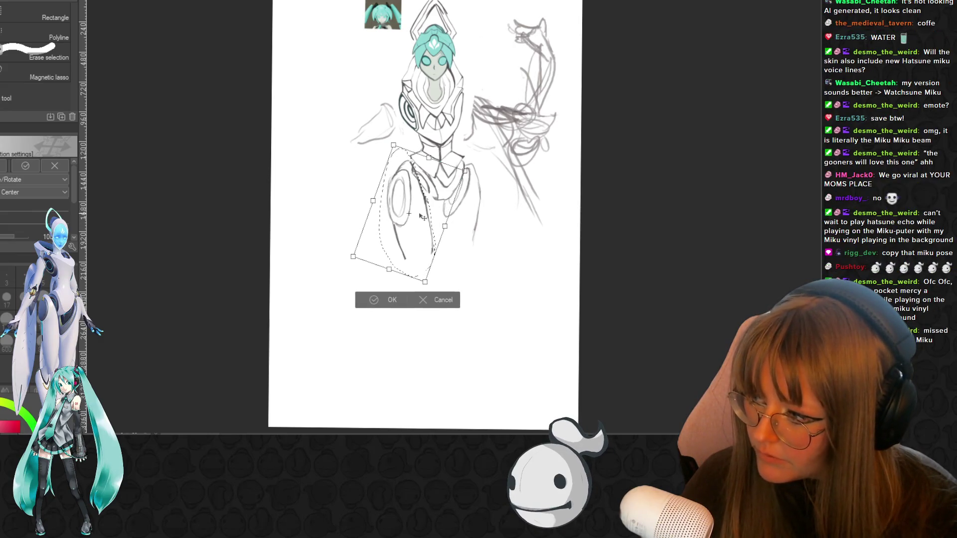
click(375, 301)
key(ctrl+d)
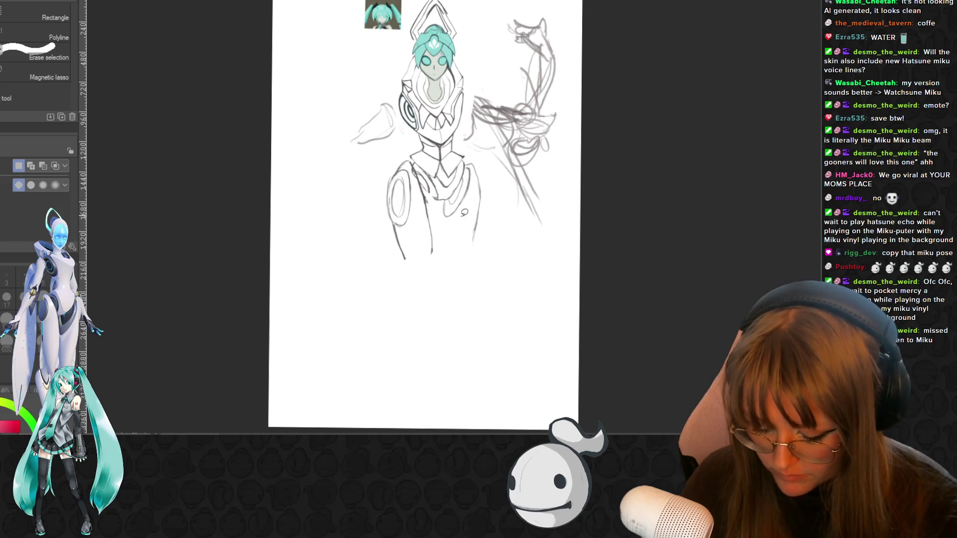
Pencil the leg contours downward and a faint sleeve line on the figure's left side
key(p)
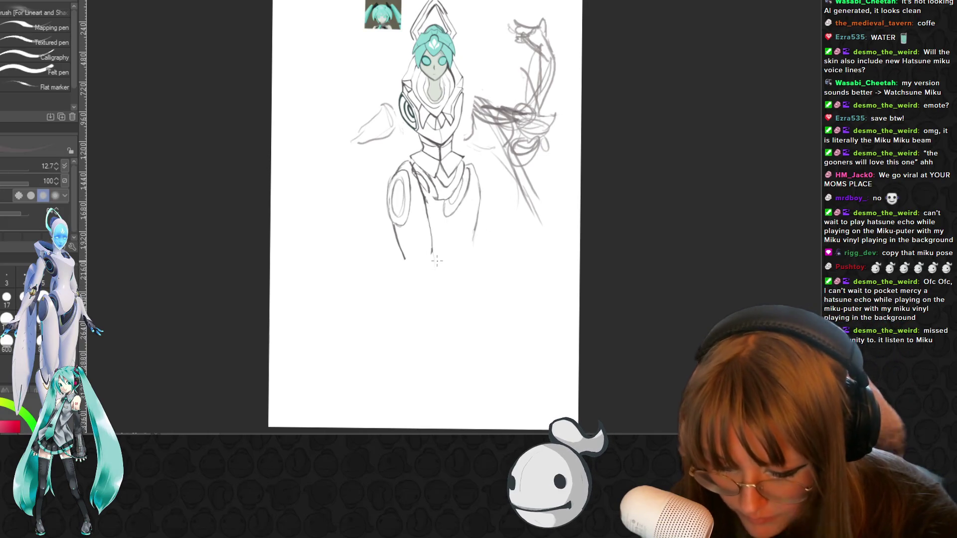
key(p)
mouse_move(431, 254)
mouse_down()
mouse_move(431, 281)
mouse_move(412, 288)
mouse_move(435, 294)
mouse_move(402, 391)
mouse_up()
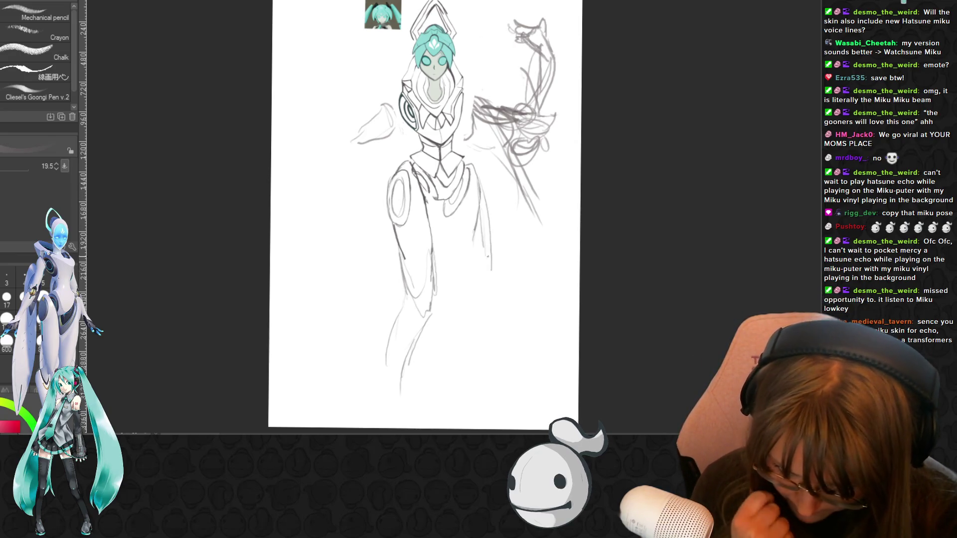
drag(482, 164, 472, 292)
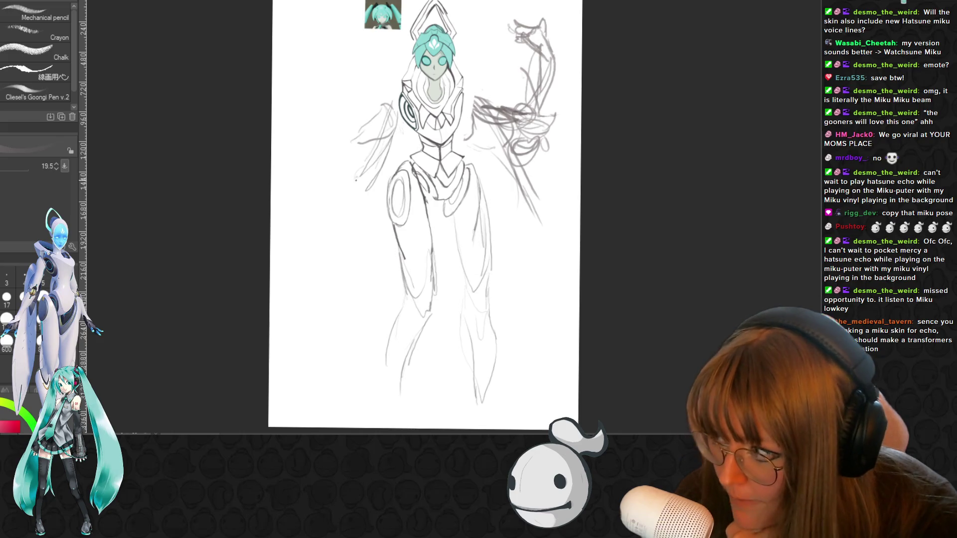
drag(352, 188, 312, 236)
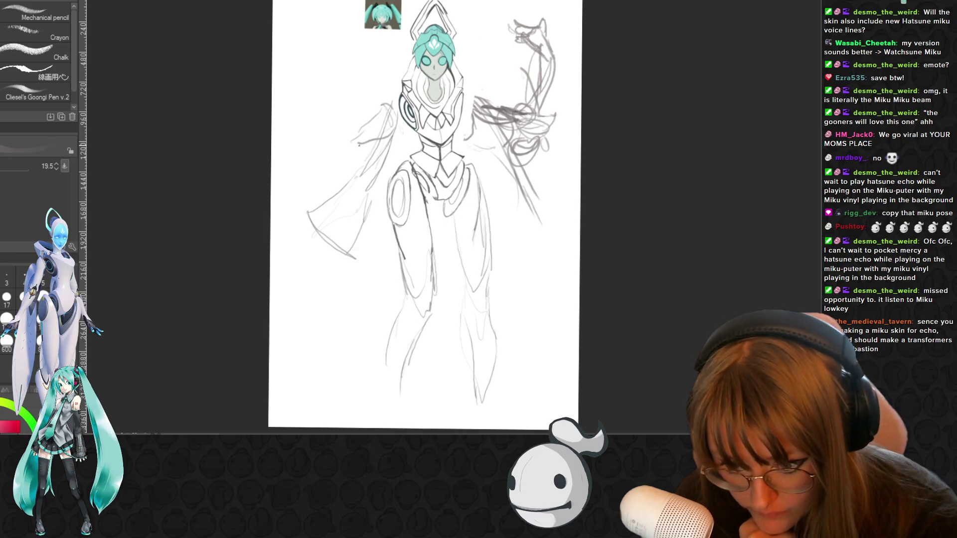
key(e)
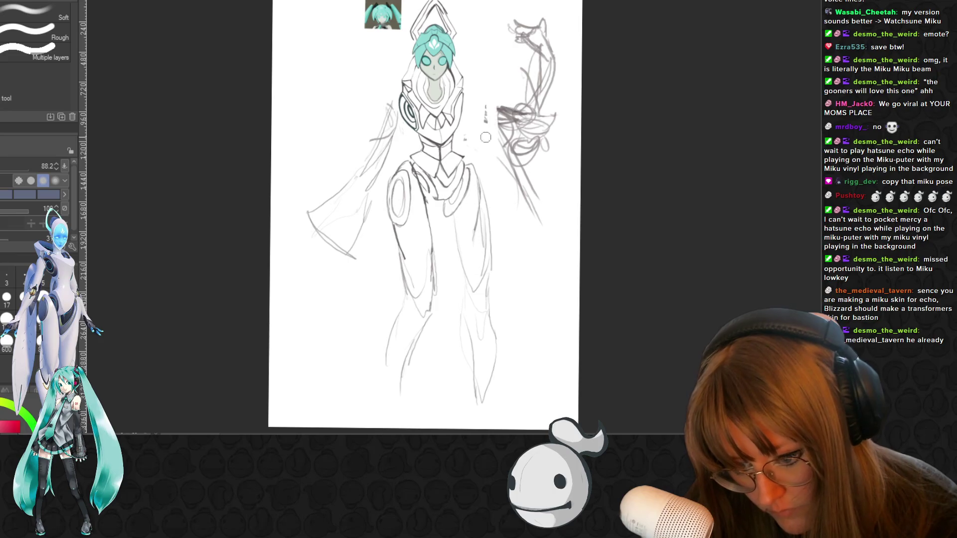
Erase the raised right-arm sketch and leftover marks at the top right of the canvas
drag(515, 191, 512, 88)
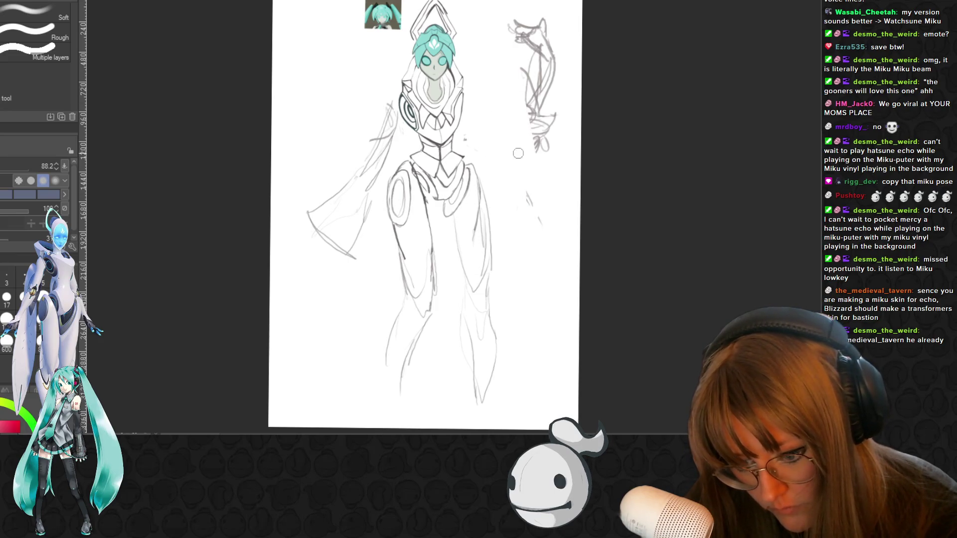
mouse_move(513, 90)
mouse_down()
mouse_move(514, 22)
mouse_move(538, 83)
mouse_up()
drag(552, 45, 554, 96)
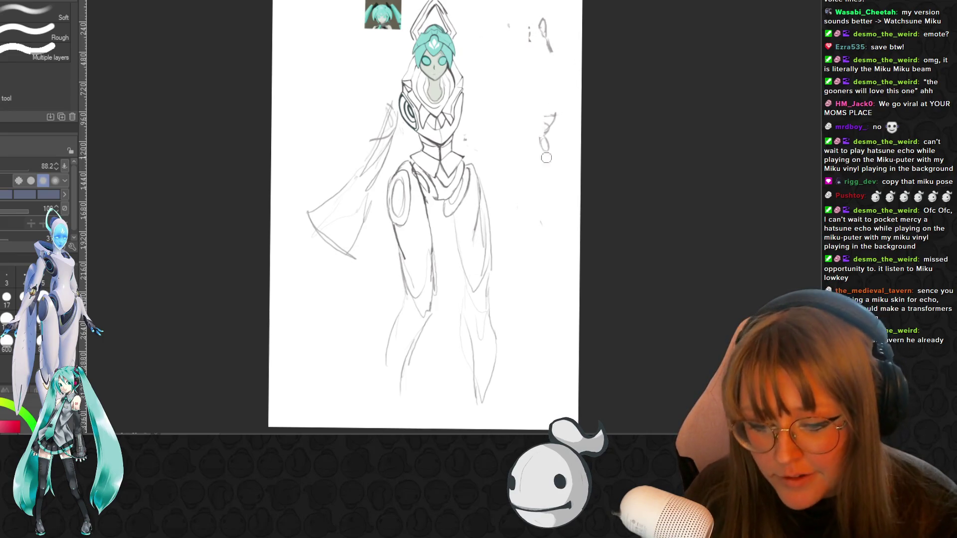
drag(556, 143, 551, 49)
drag(525, 5, 500, 45)
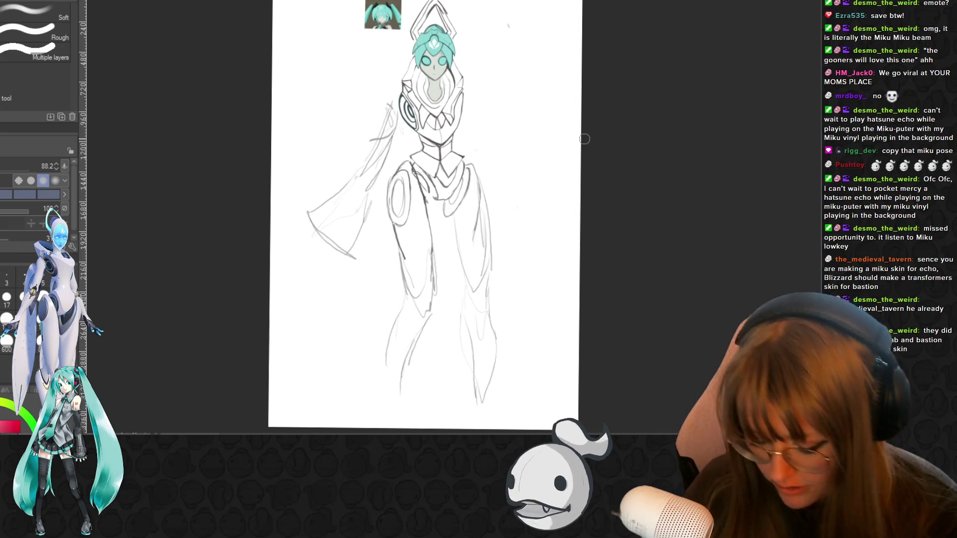
key(p)
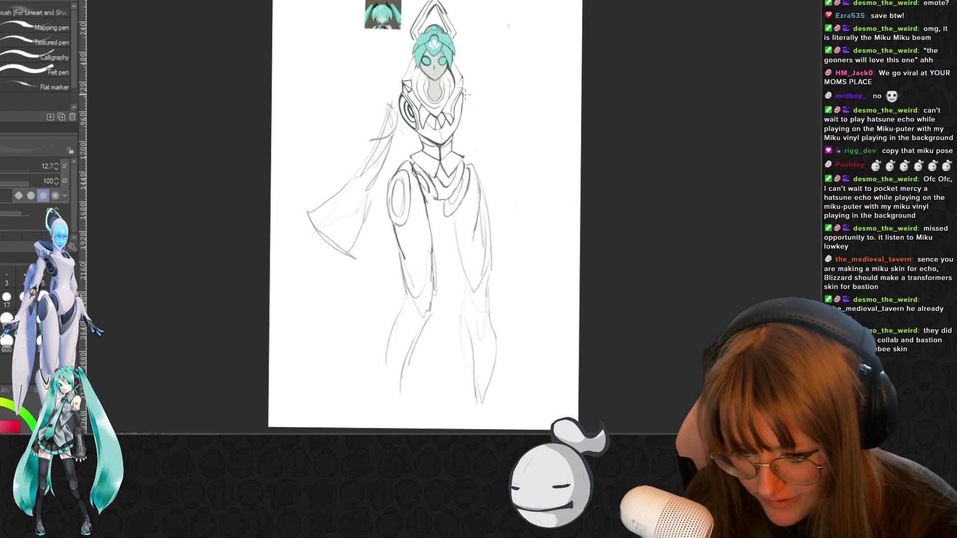
Pen the right shoulder and sleeve edge lines and a short stroke at the left sleeve tip
drag(465, 93, 478, 118)
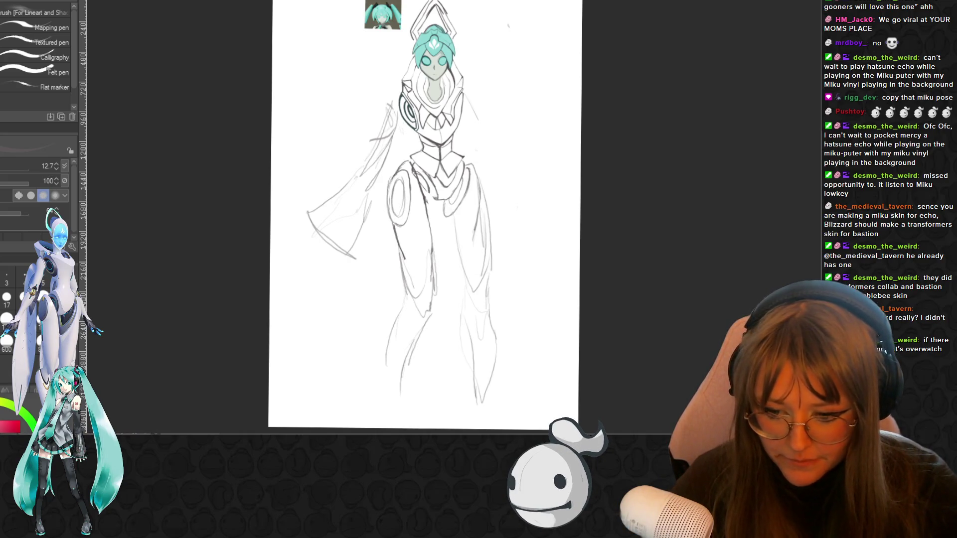
scroll(493, 208, down, 1)
scroll(493, 208, up, 2)
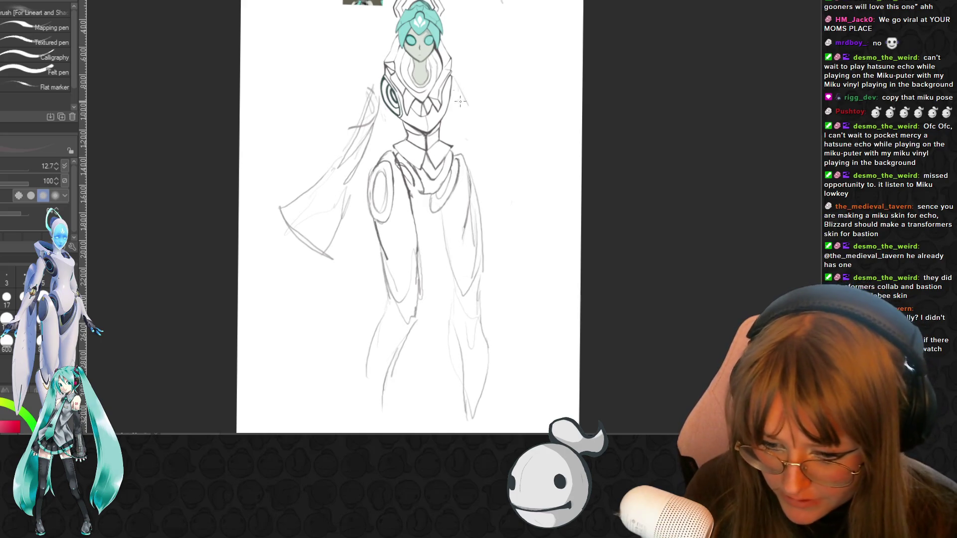
mouse_move(460, 100)
mouse_down()
mouse_move(461, 148)
mouse_move(509, 204)
mouse_move(493, 239)
mouse_up()
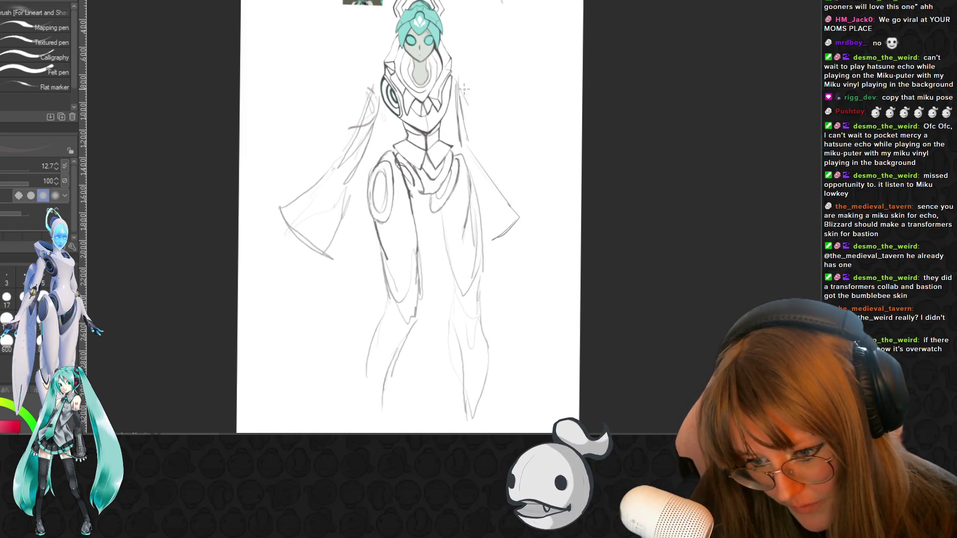
drag(461, 116, 519, 221)
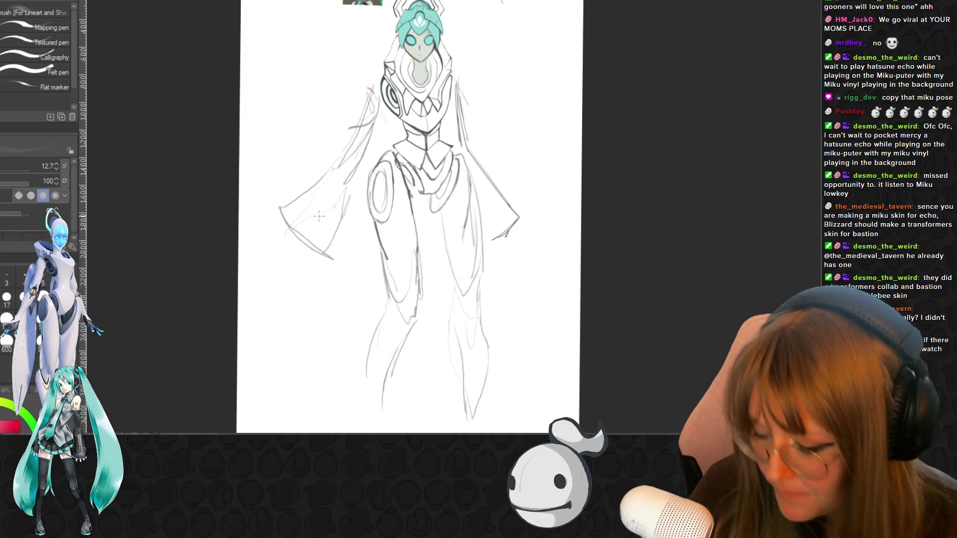
drag(275, 222, 287, 228)
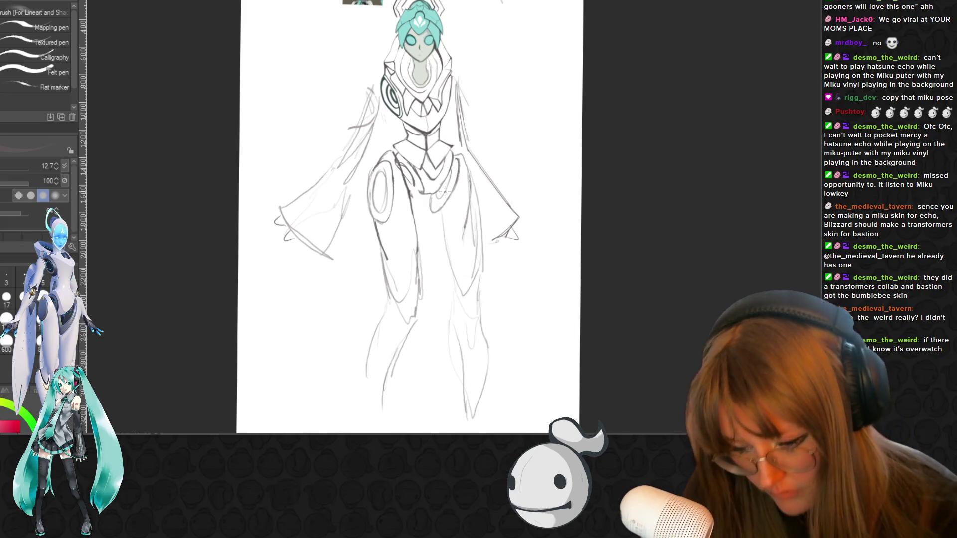
mouse_move(445, 192)
mouse_down()
mouse_move(445, 227)
mouse_move(407, 154)
mouse_up()
drag(462, 38, 461, 71)
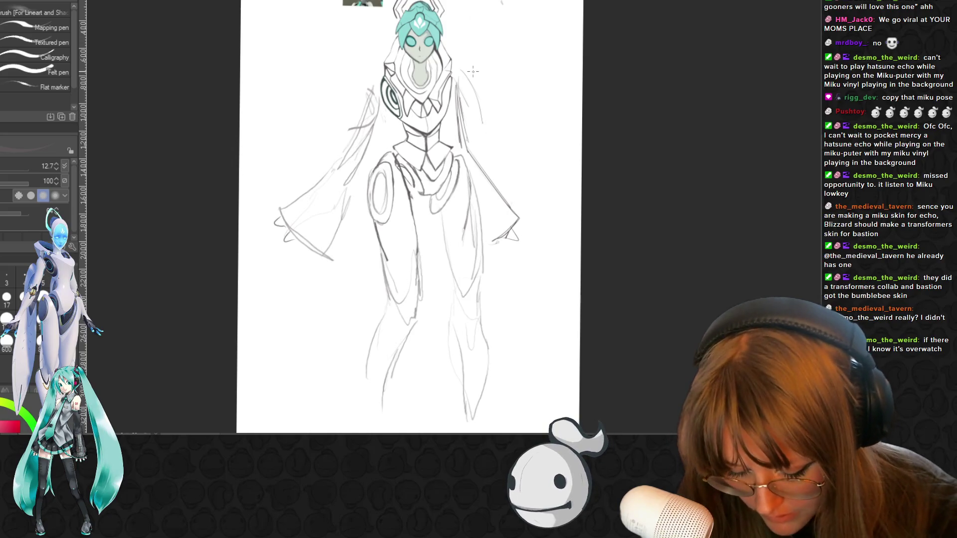
Pencil the long drape of the right sleeve and a line along the left sleeve
key(p)
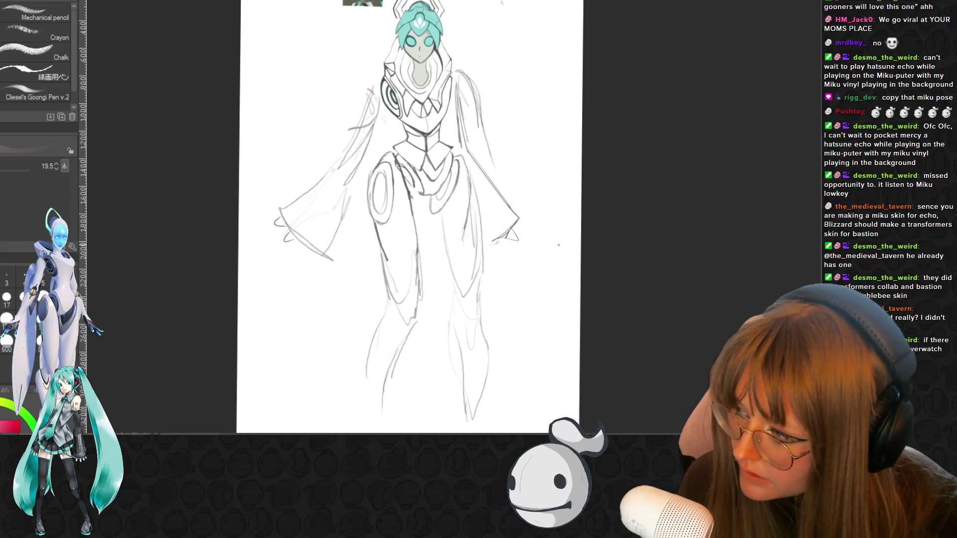
drag(463, 83, 549, 269)
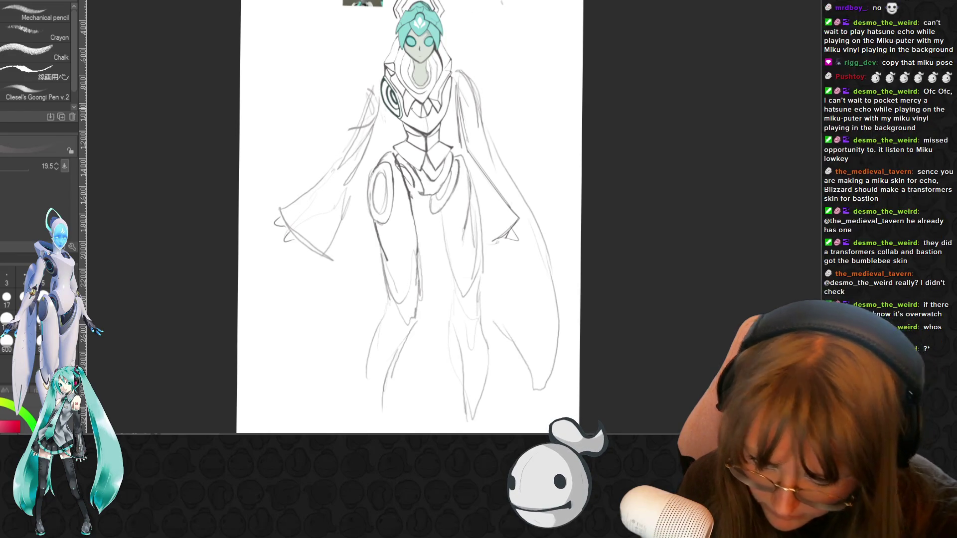
drag(345, 112, 328, 157)
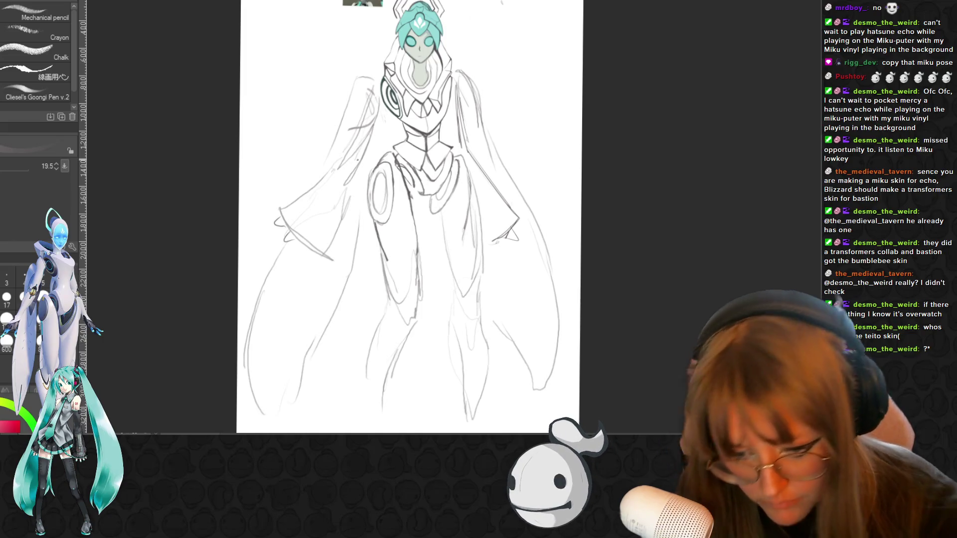
scroll(387, 166, down, 1)
scroll(386, 165, down, 1)
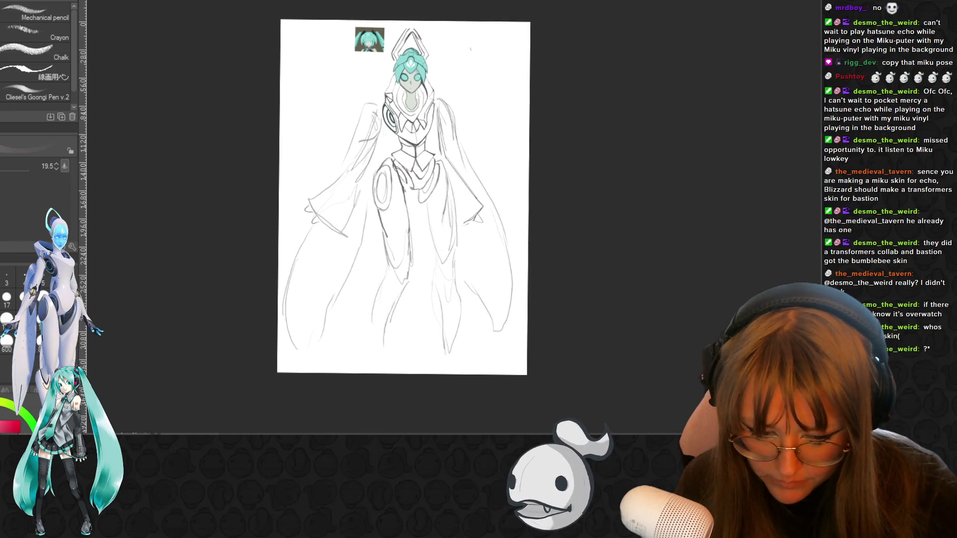
scroll(387, 35, down, 1)
scroll(387, 35, down, 1)
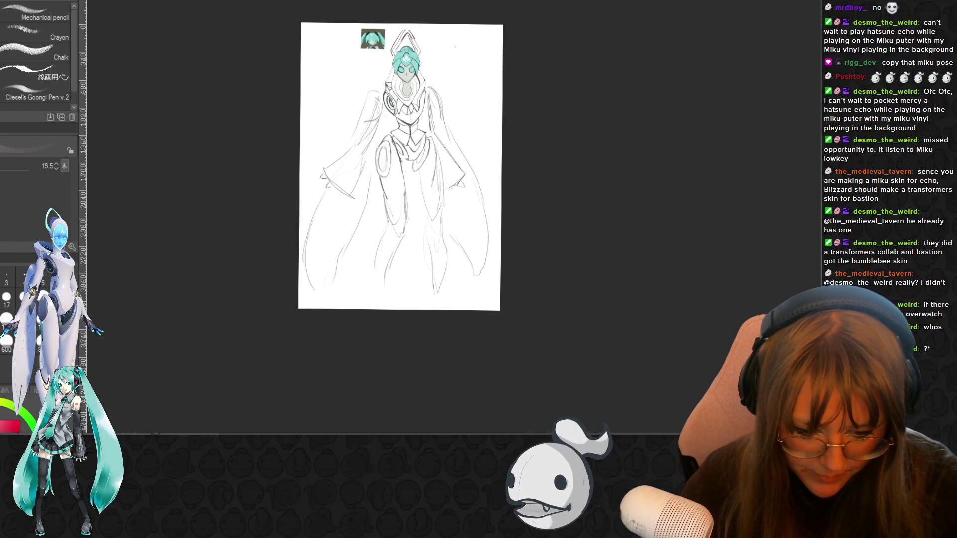
Free-transform the whole sketch smaller, reposition it on the page, and commit with Enter
key(ctrl+t)
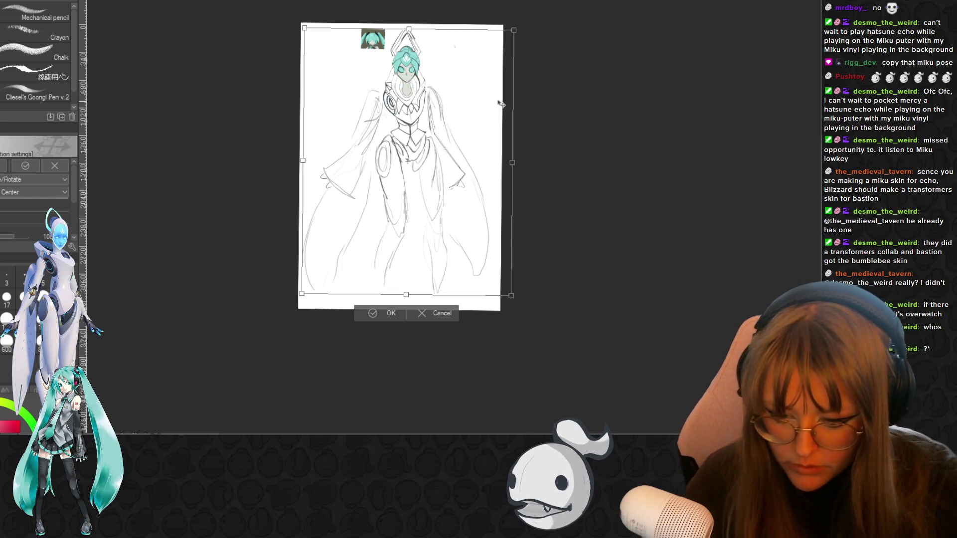
drag(514, 31, 501, 46)
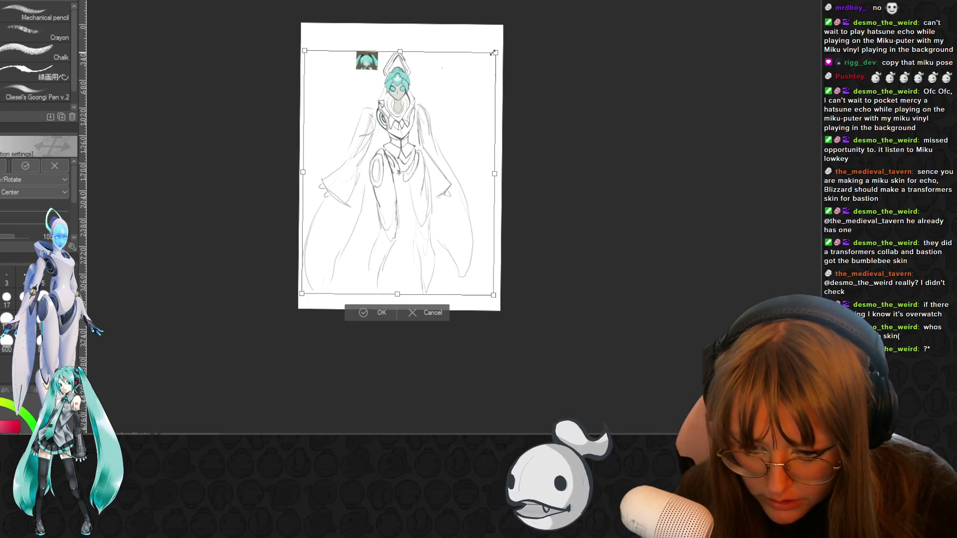
mouse_move(438, 161)
mouse_down()
mouse_move(433, 139)
mouse_move(446, 136)
mouse_up()
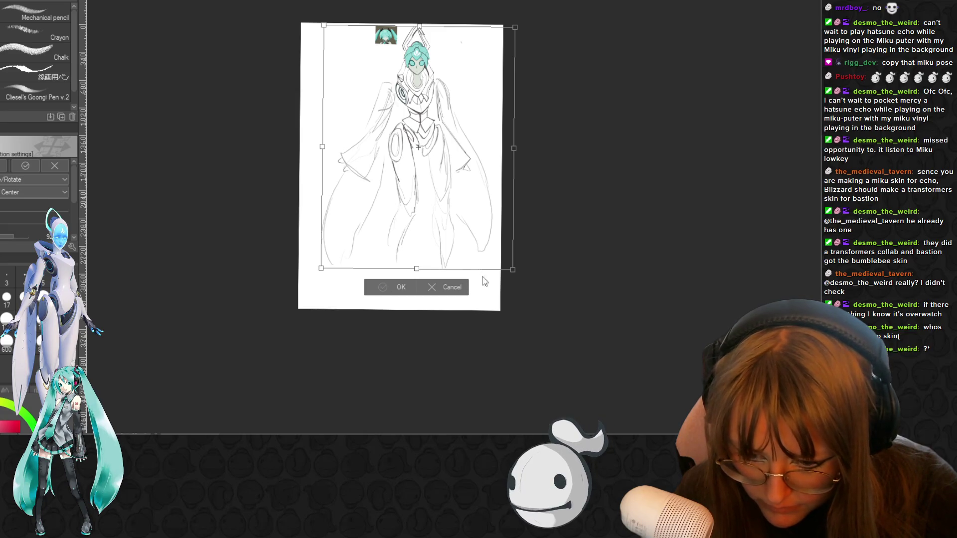
key(Return)
scroll(477, 292, up, 1)
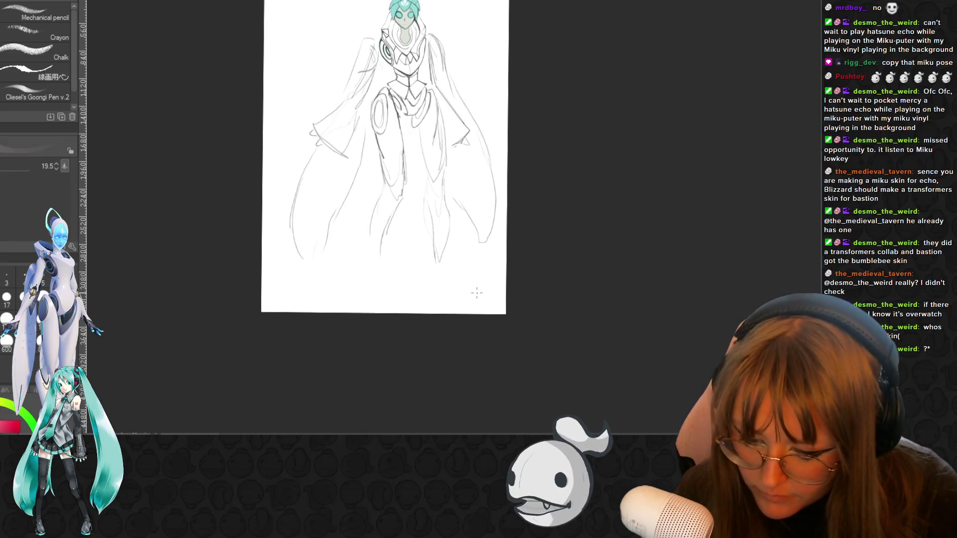
scroll(476, 292, up, 1)
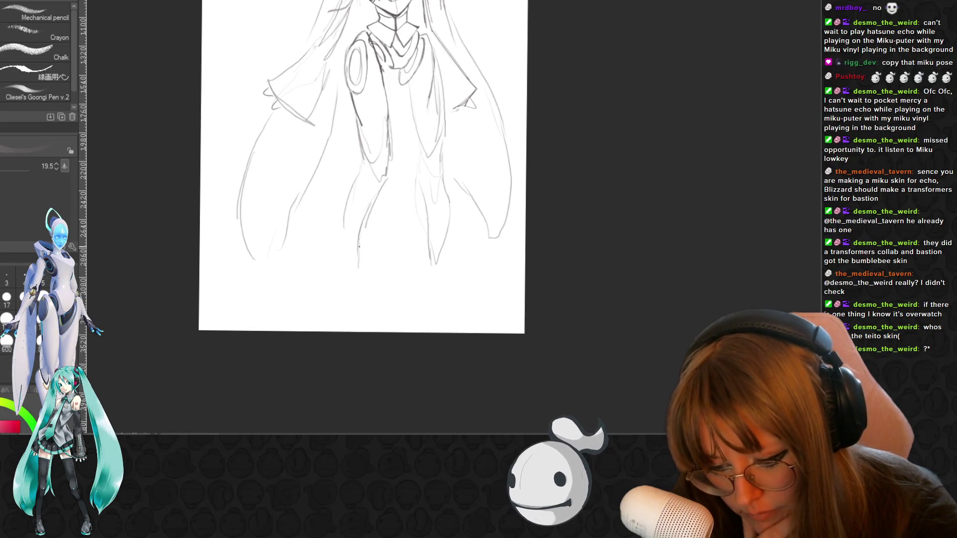
Extend the left leg line downward beneath the robe with the pencil
drag(344, 222, 342, 261)
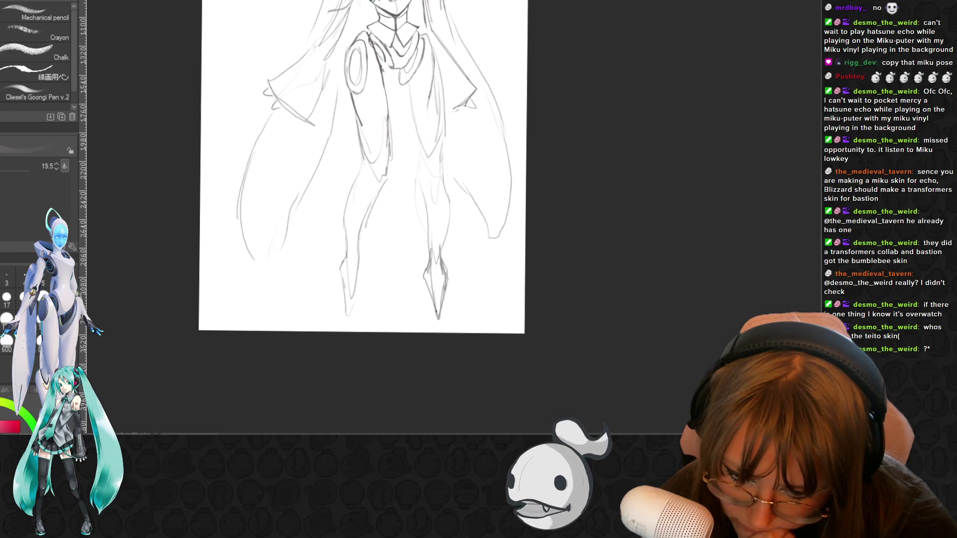
scroll(555, 145, down, 1)
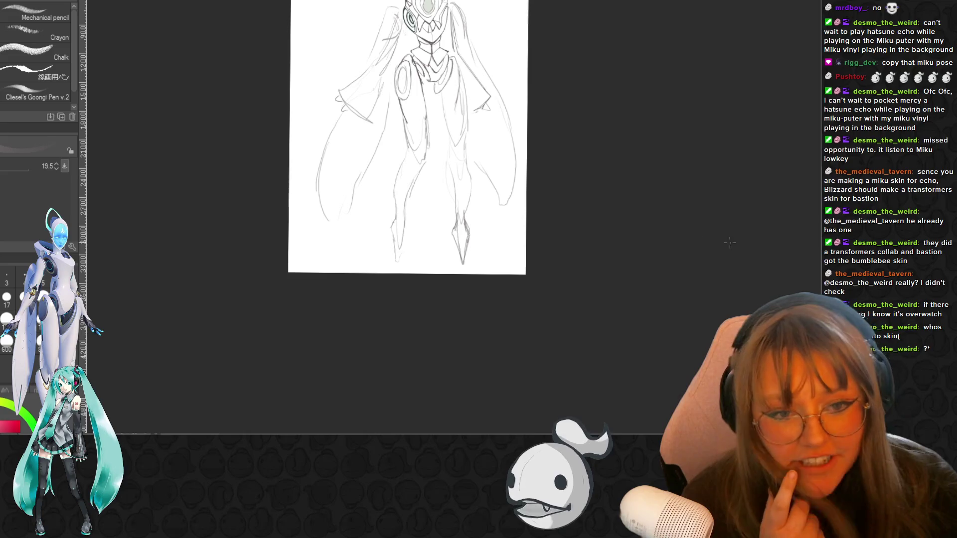
scroll(728, 241, up, 3)
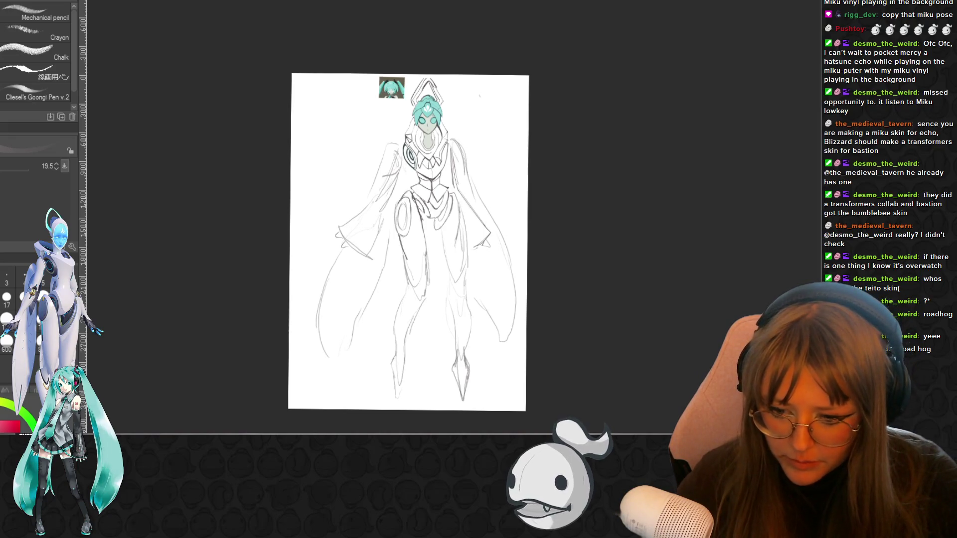
scroll(367, 204, up, 3)
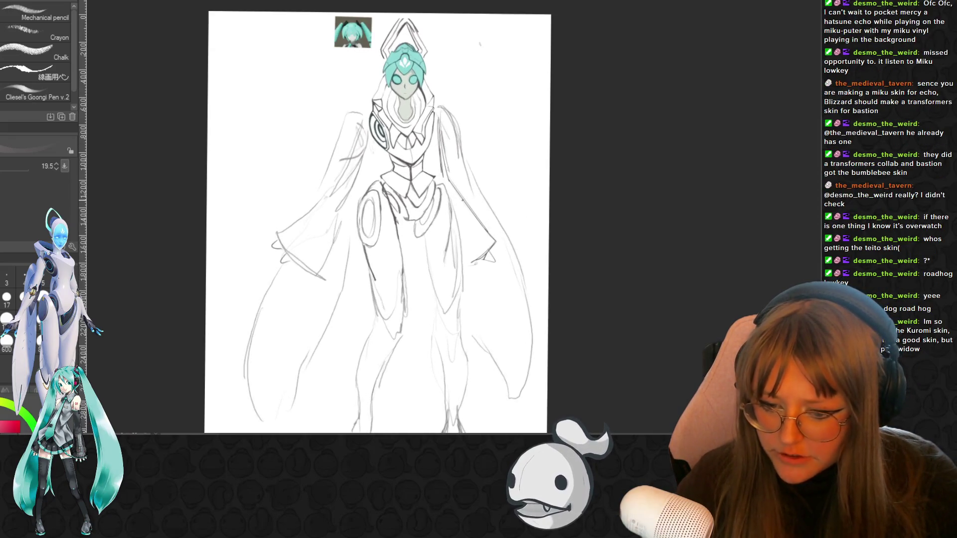
scroll(459, 207, down, 2)
scroll(460, 205, up, 1)
scroll(456, 237, up, 1)
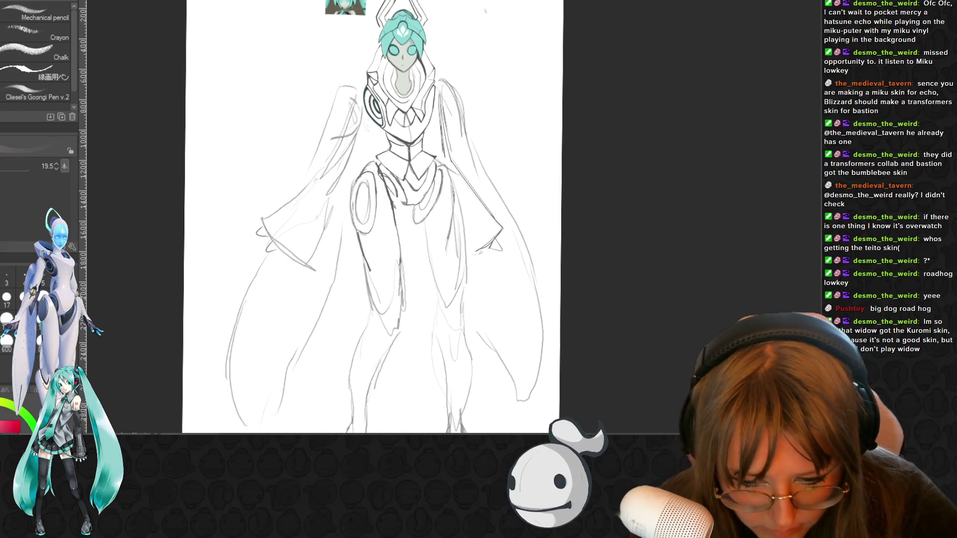
Sample the hair's teal with the eyedropper, then undo the pen's waist arc back to a faint guide
key(i)
click(407, 30)
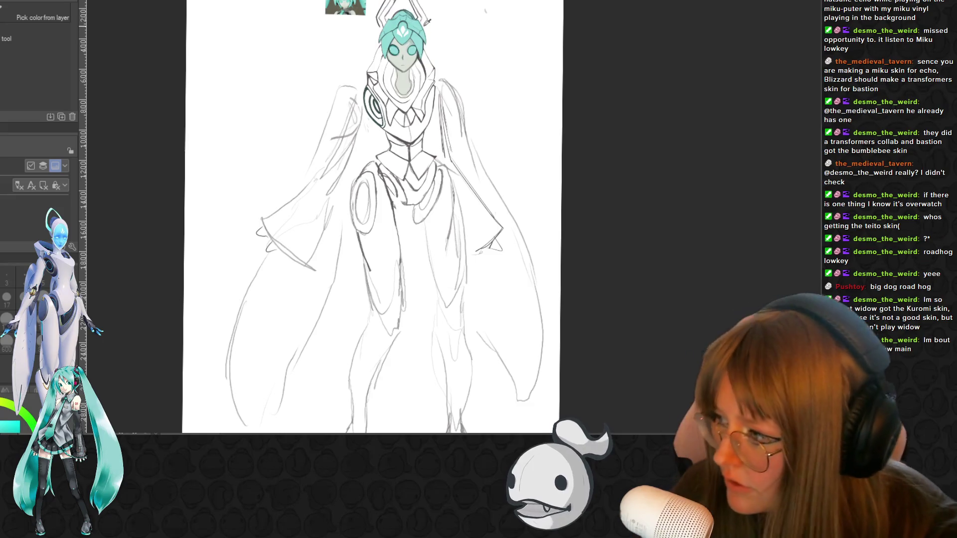
key(p)
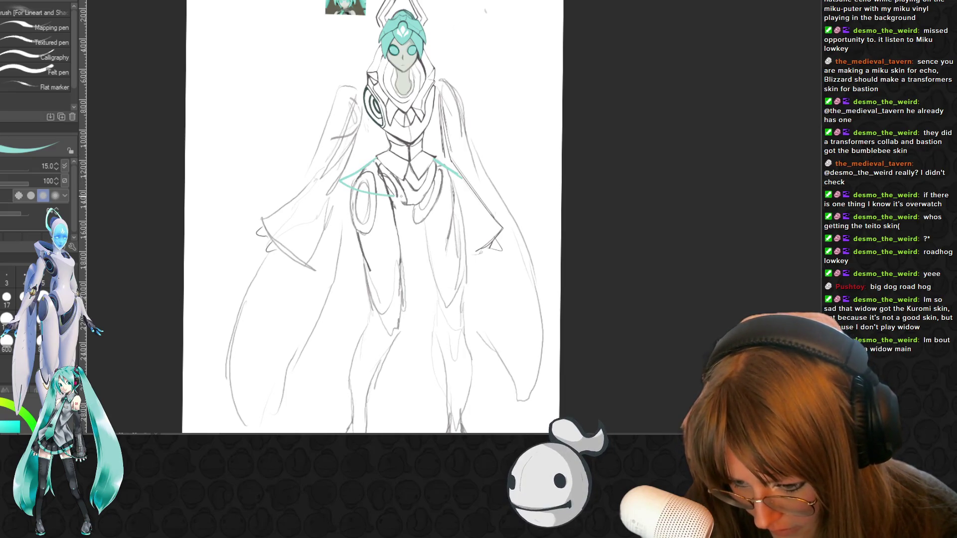
key(ctrl+z)
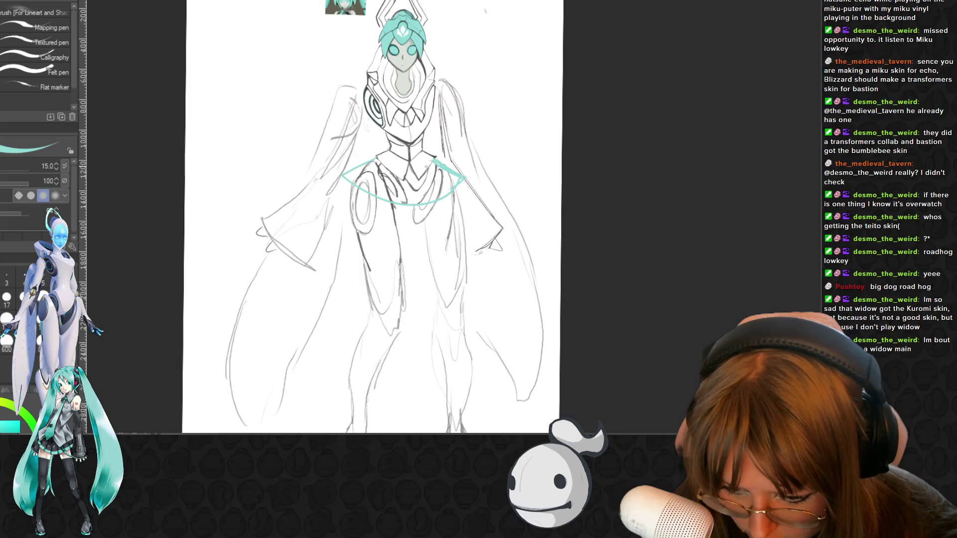
key(ctrl+z)
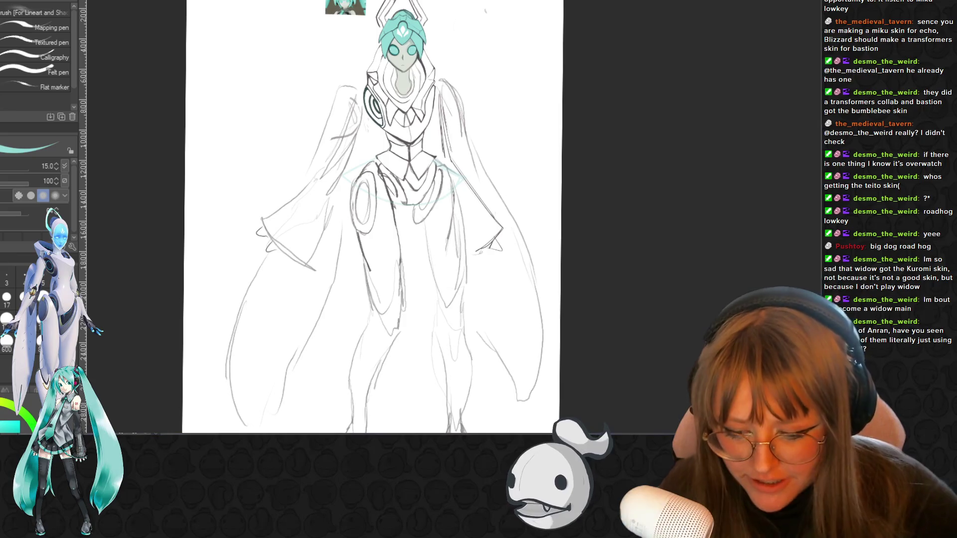
scroll(605, 344, up, 1)
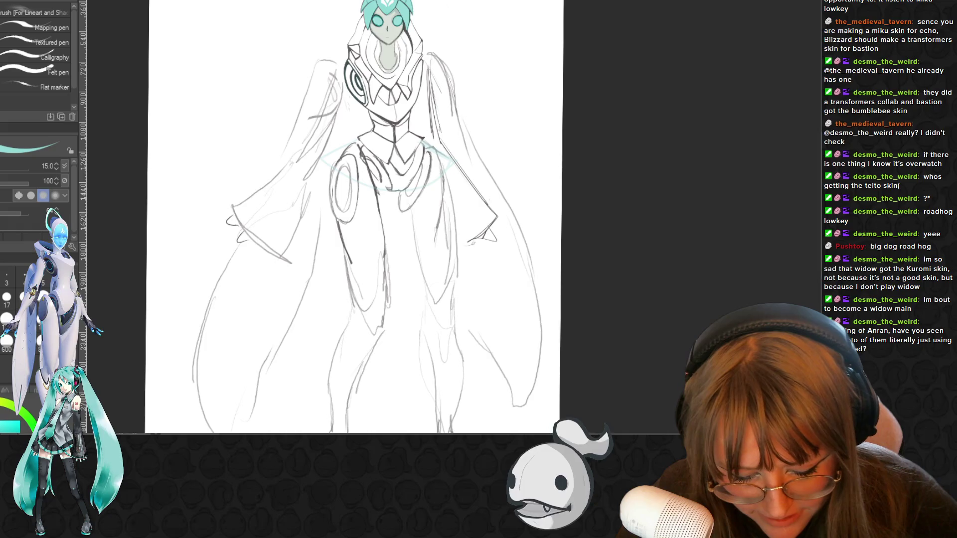
scroll(343, 217, up, 1)
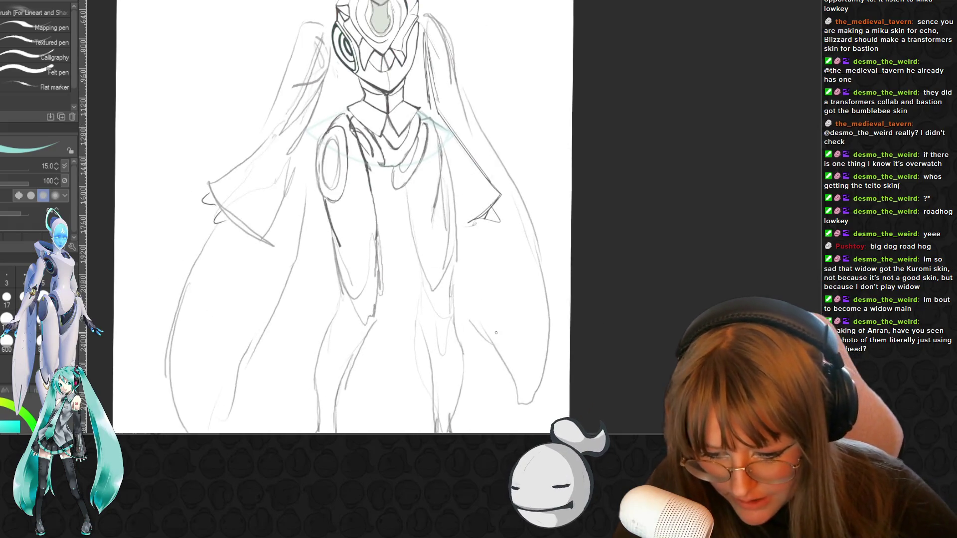
scroll(342, 217, down, 2)
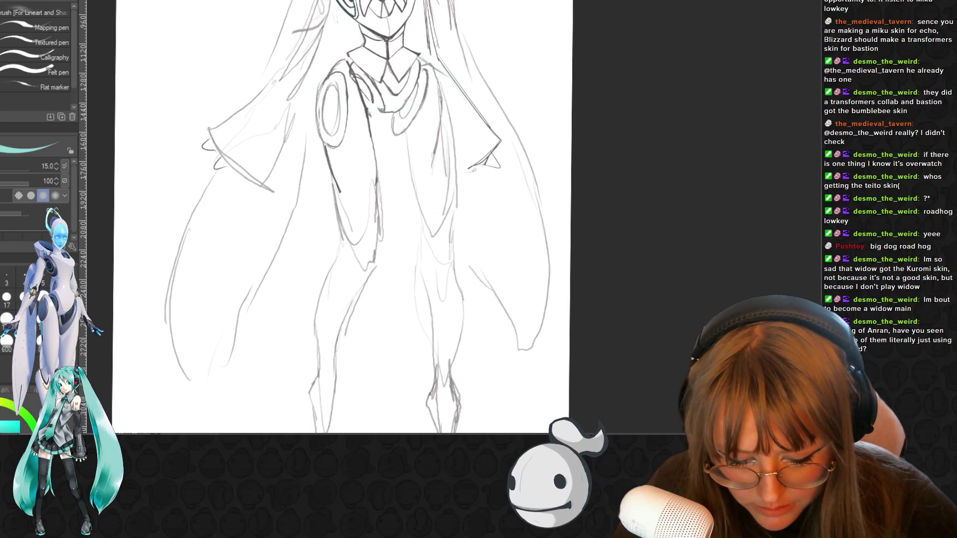
scroll(333, 229, down, 1)
scroll(389, 150, up, 1)
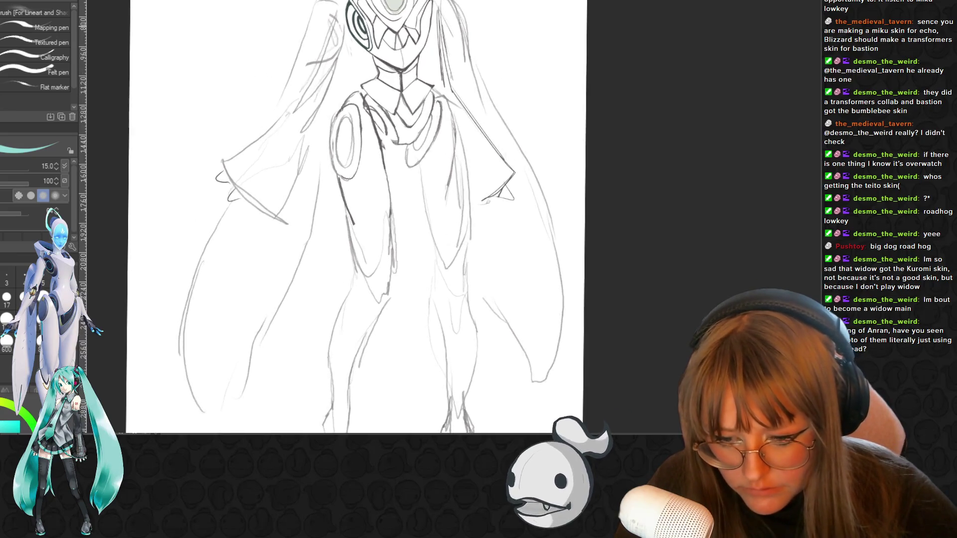
scroll(419, 112, up, 1)
scroll(449, 75, up, 1)
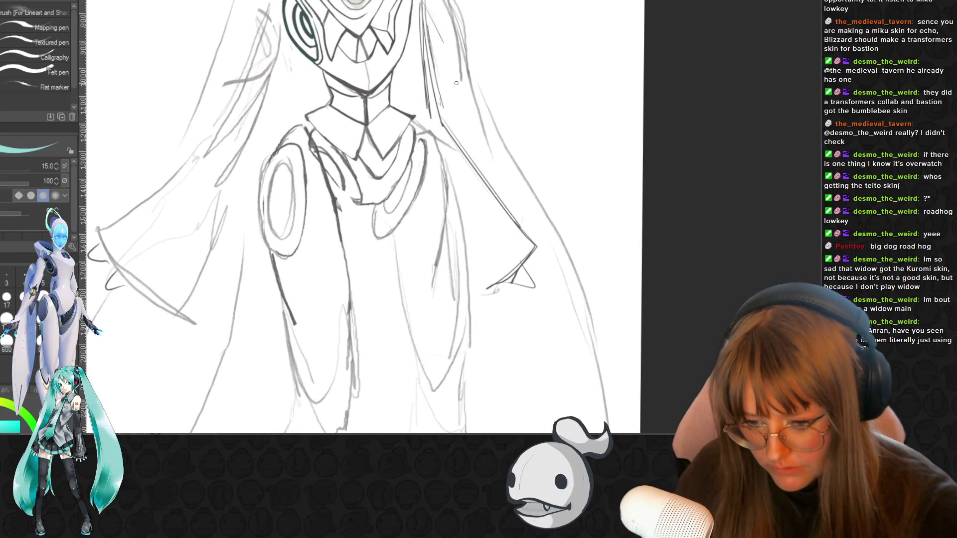
Erase the central torso sketch lines, draw a thin torso line, and sample an ink colour from the drawing
key(e)
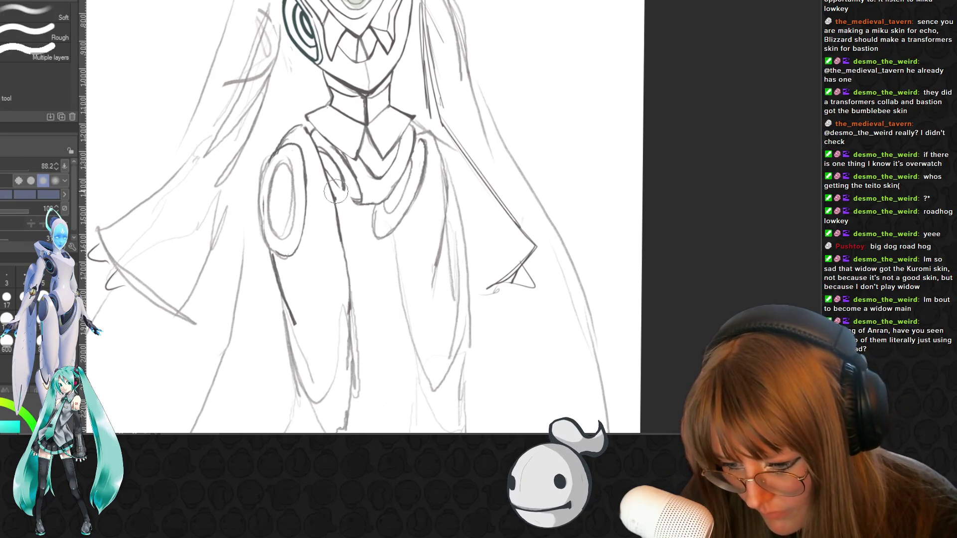
drag(322, 183, 348, 345)
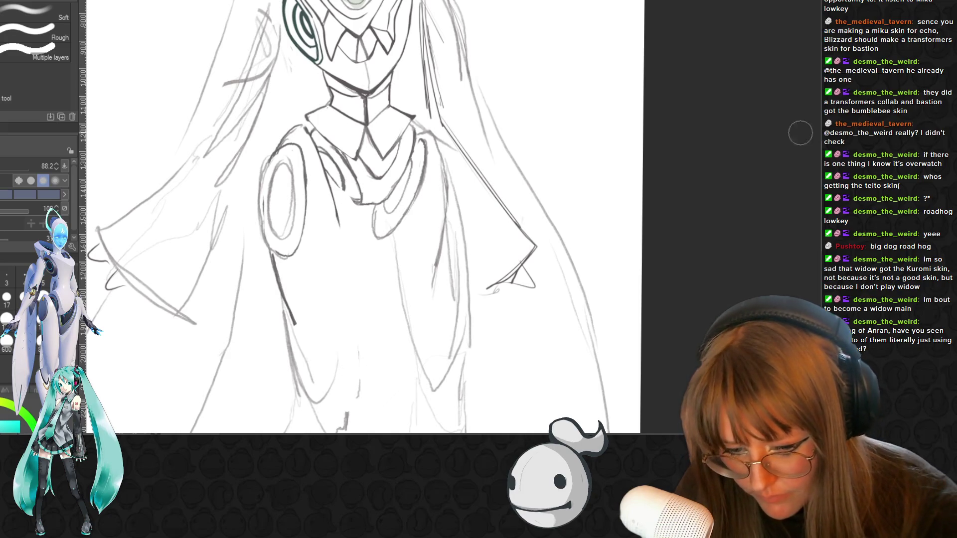
scroll(344, 217, down, 2)
scroll(794, 170, down, 1)
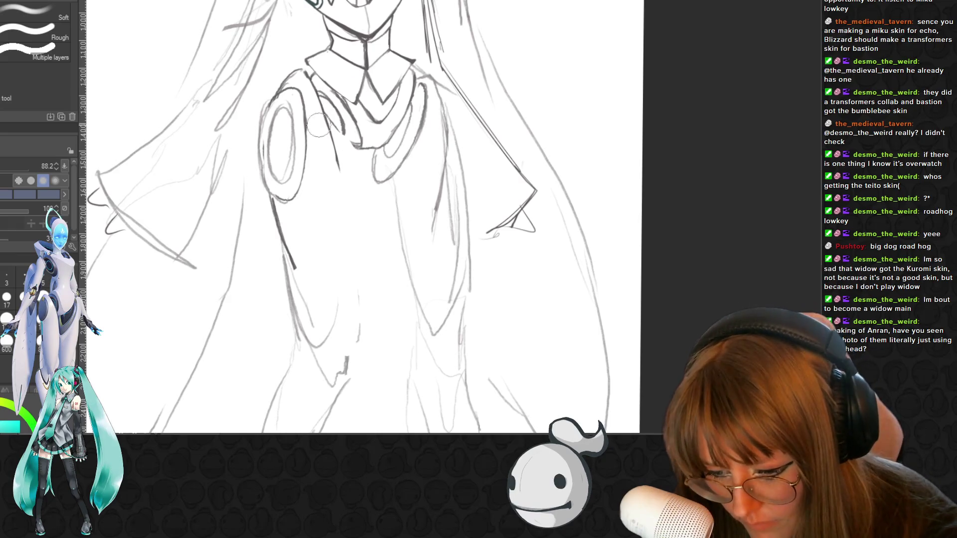
drag(318, 93, 332, 142)
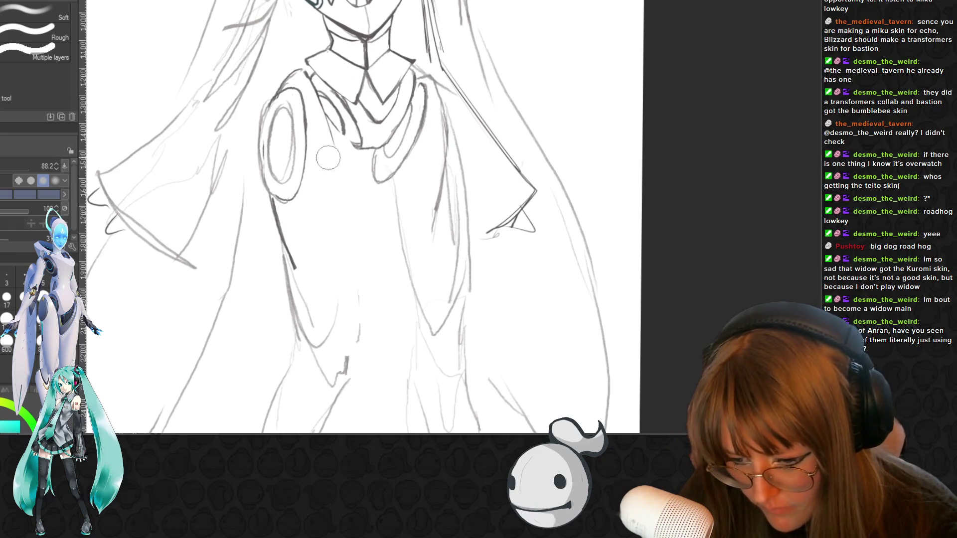
key(p)
key(p)
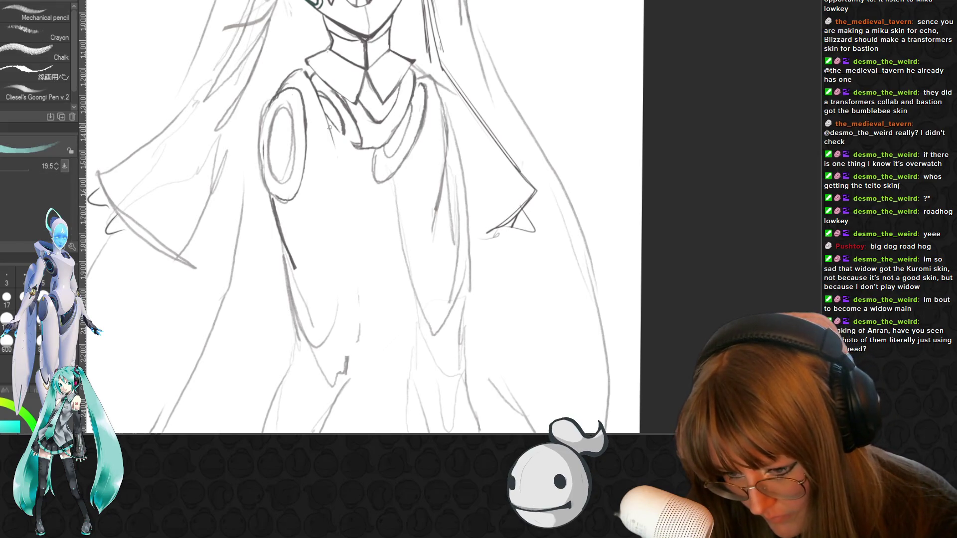
key(i)
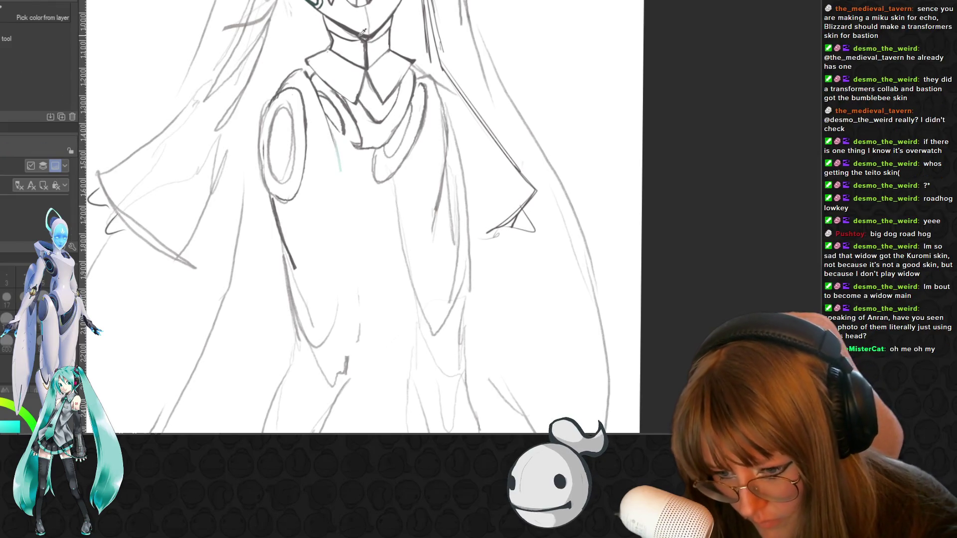
click(359, 33)
key(p)
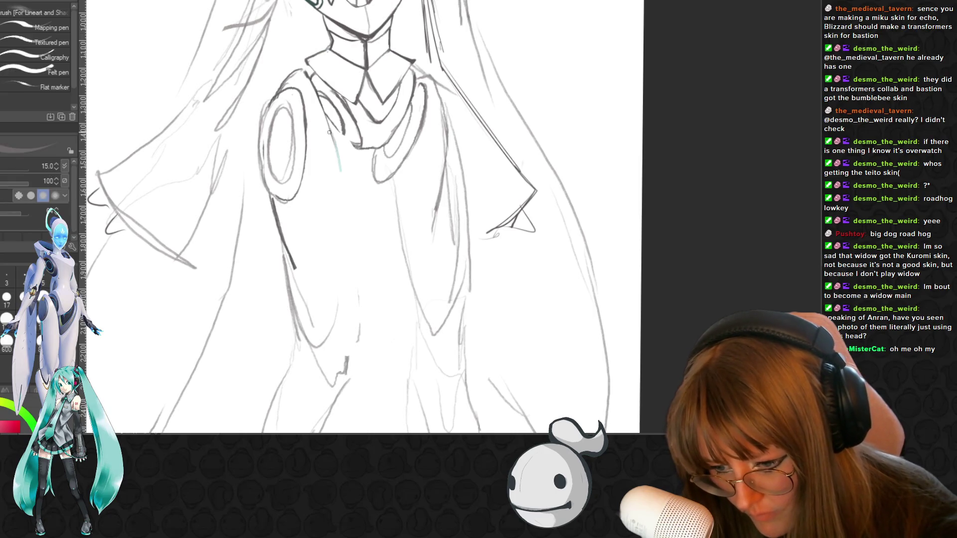
key(p)
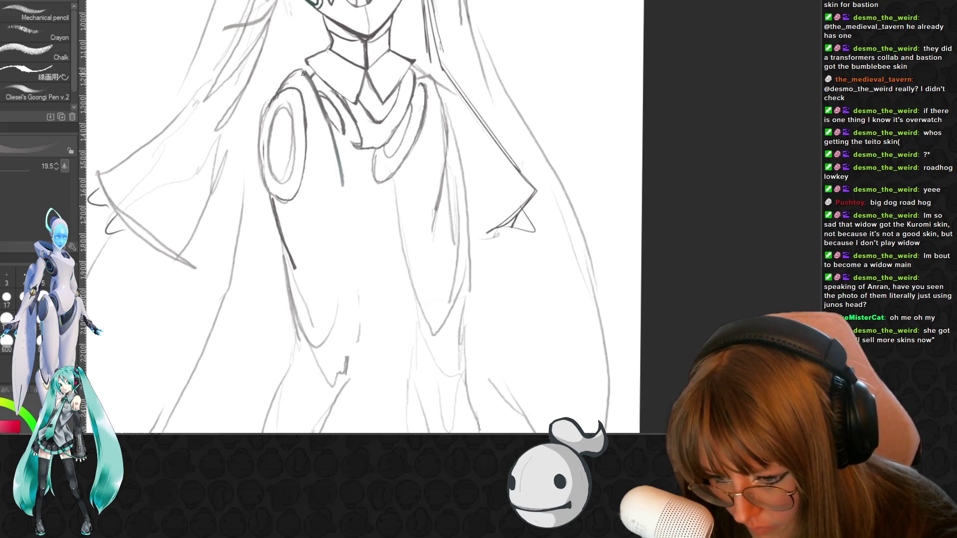
Erase the faint collar and coat strokes, sketch a leg line, and ink the coat's front edge upward
key(e)
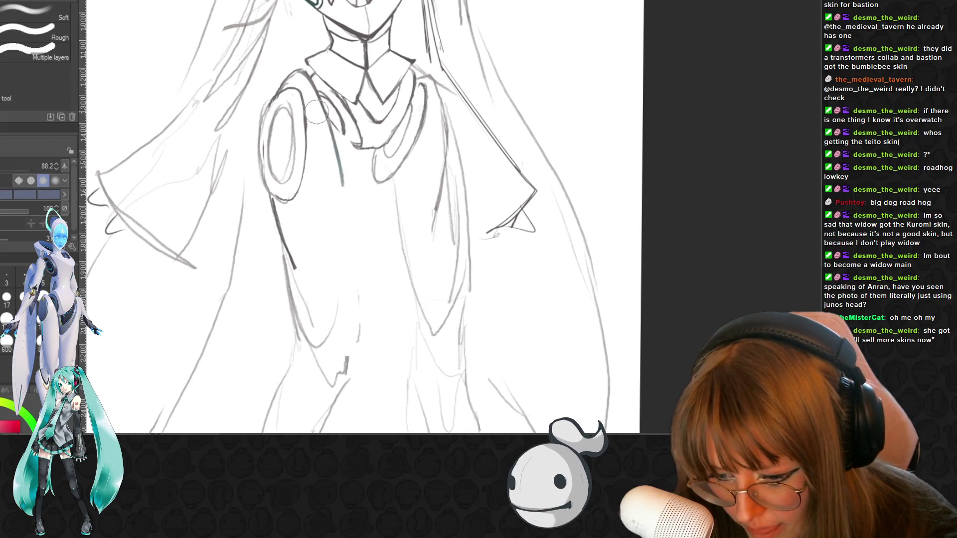
drag(340, 183, 333, 120)
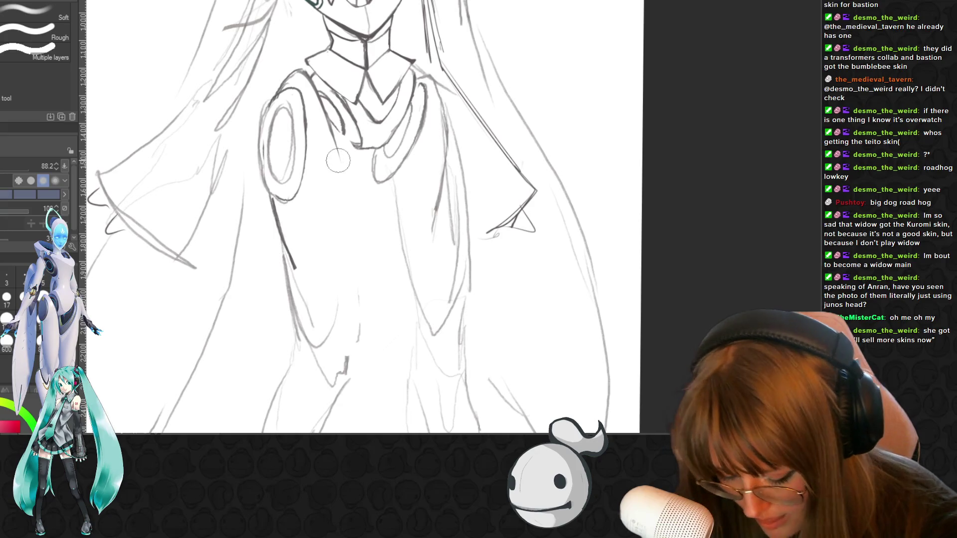
key(p)
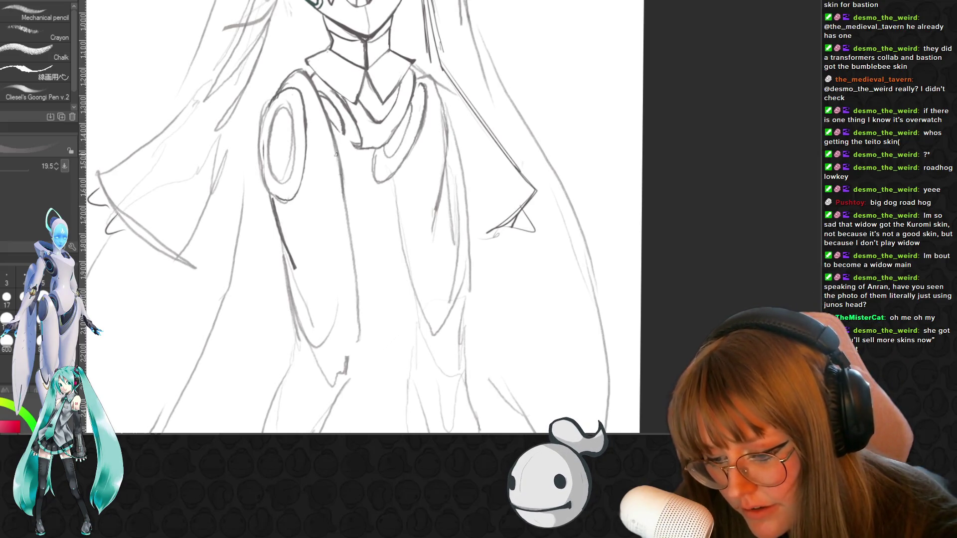
drag(344, 186, 359, 336)
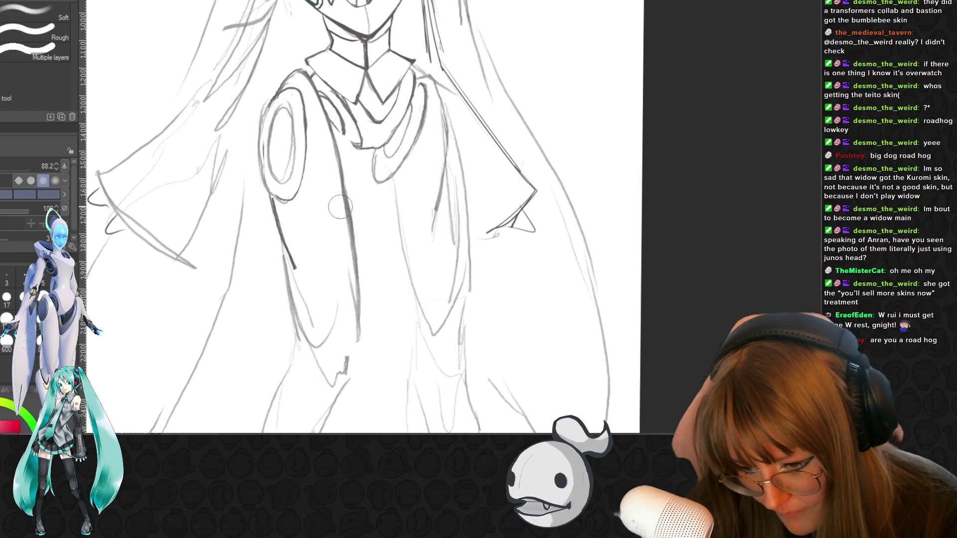
key(e)
drag(353, 269, 354, 335)
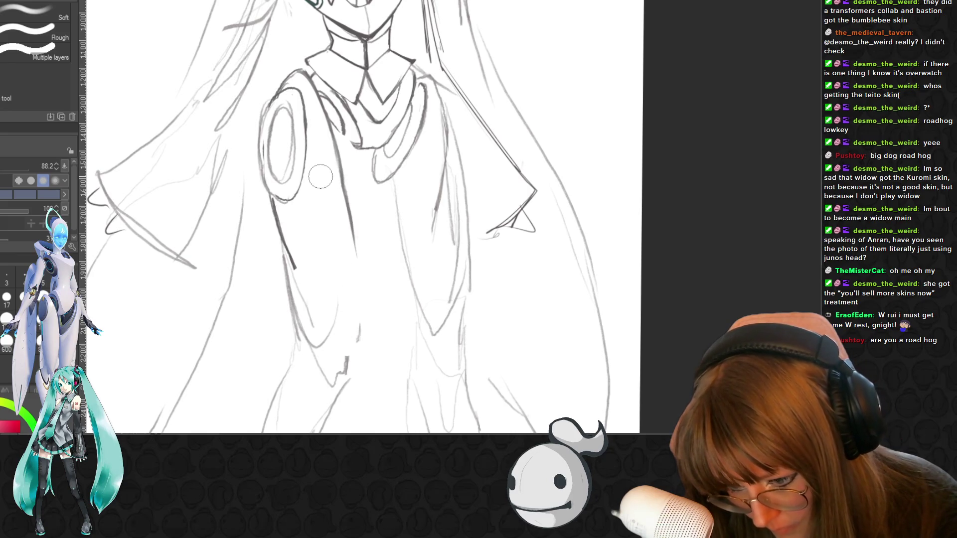
key(p)
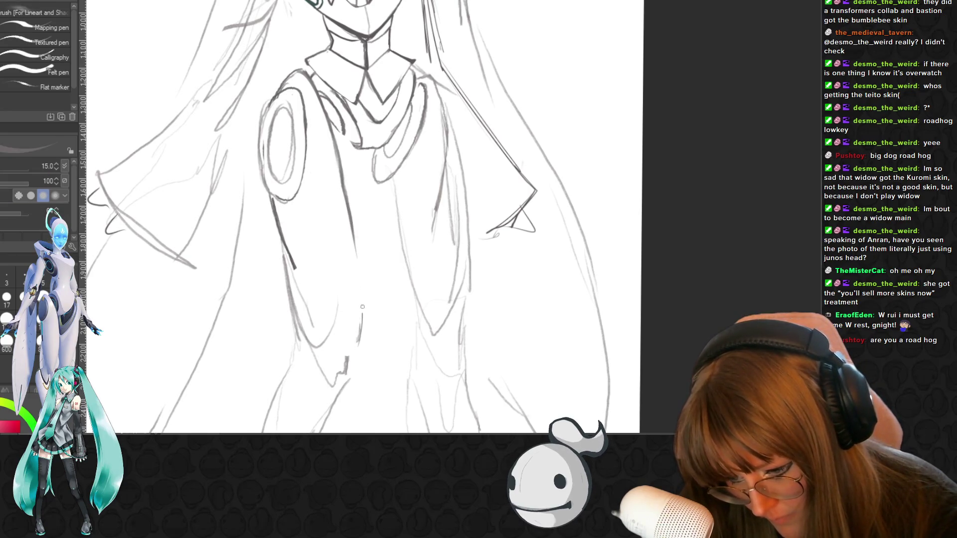
drag(361, 307, 360, 288)
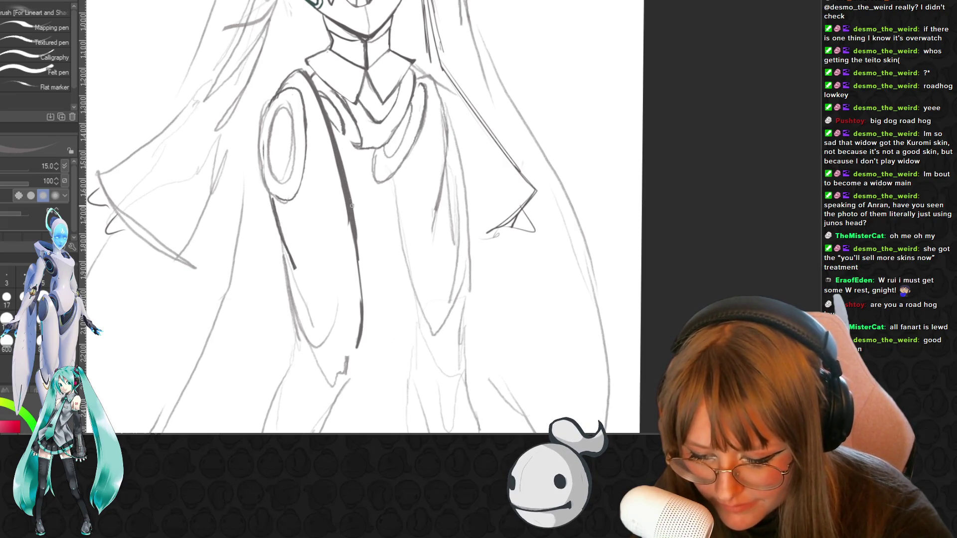
Darken the coat's front edge, then erase the heavy coat line
drag(364, 287, 363, 316)
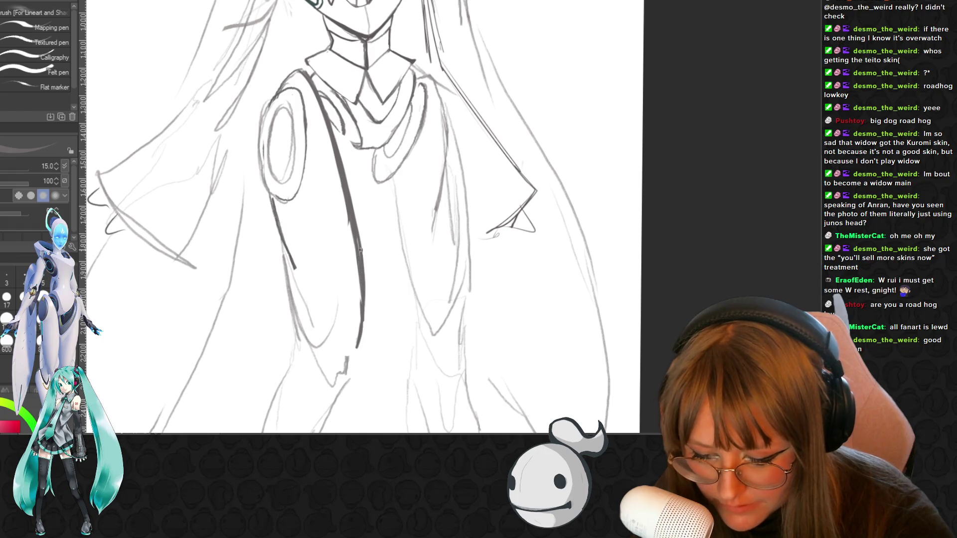
key(e)
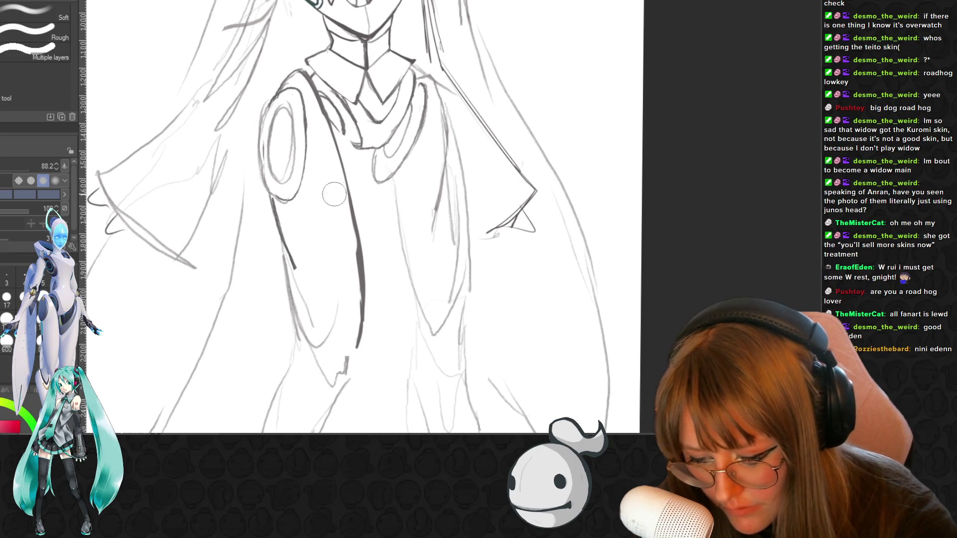
drag(342, 187, 355, 334)
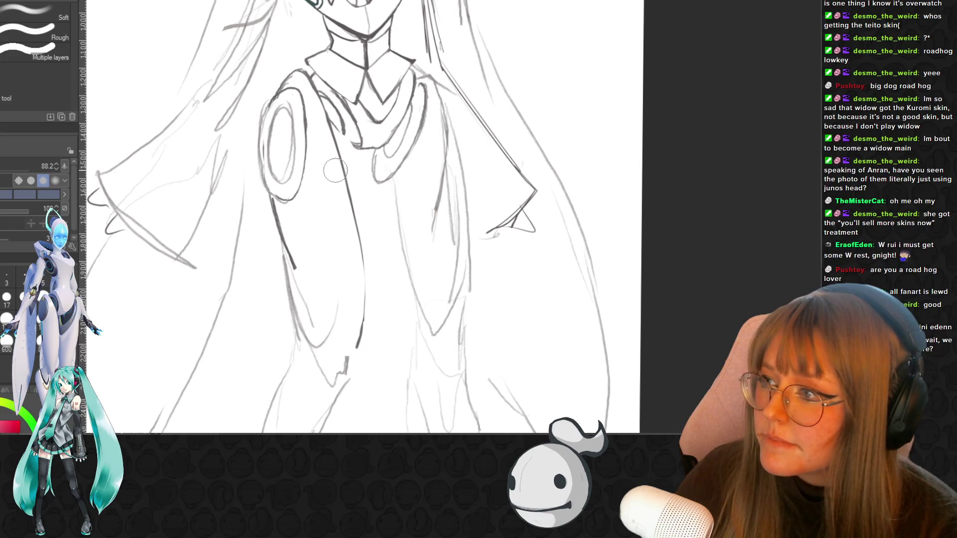
key(p)
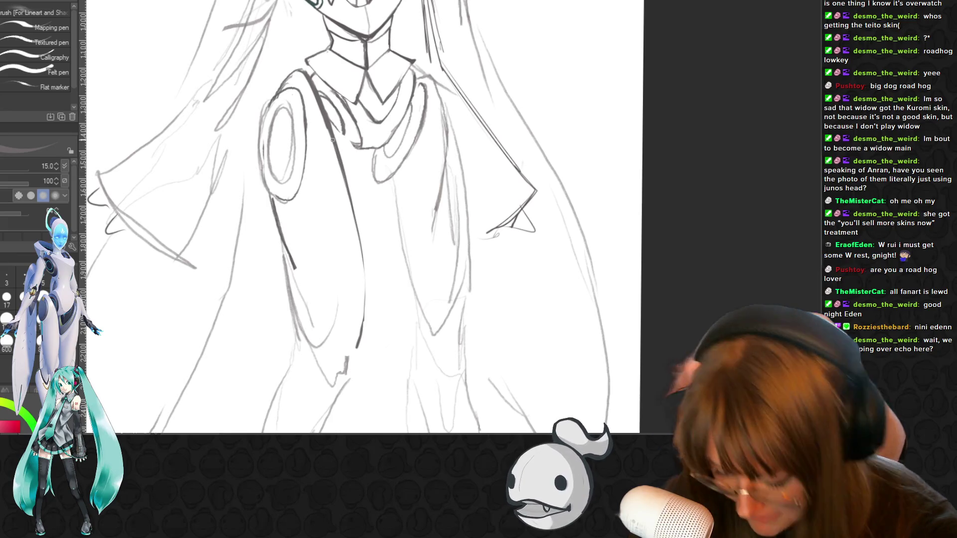
Undo the stray collar stroke, shrink the eraser, and return to the pen for the chest spiral
key(e)
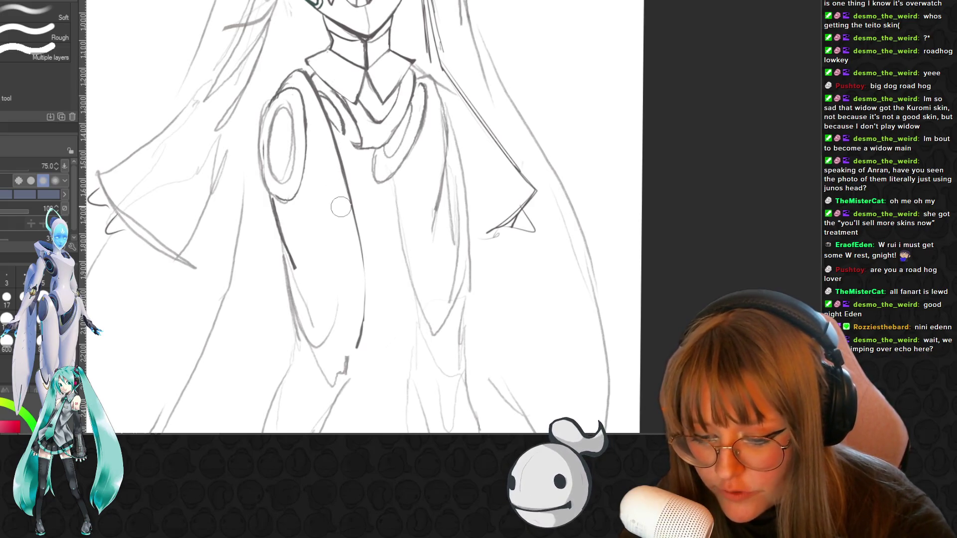
key(p)
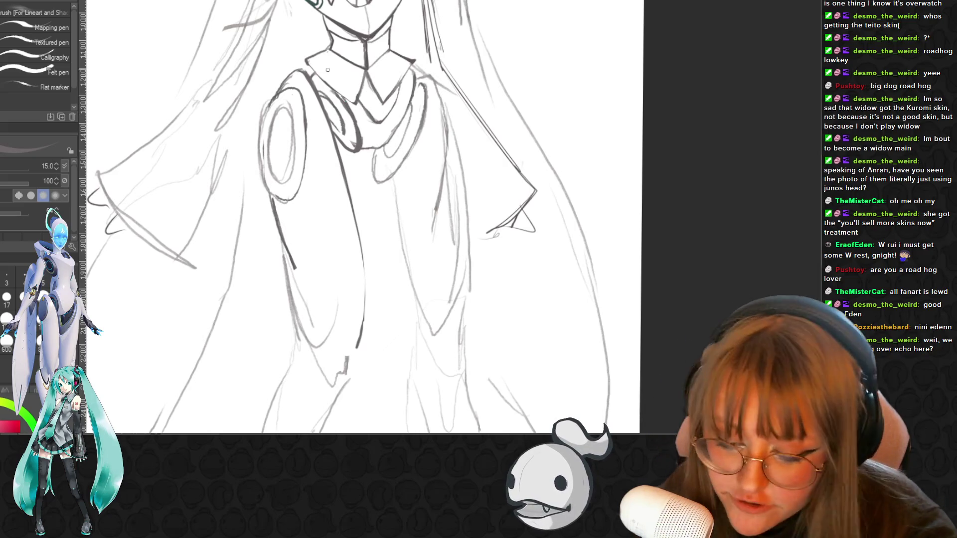
key(ctrl+z)
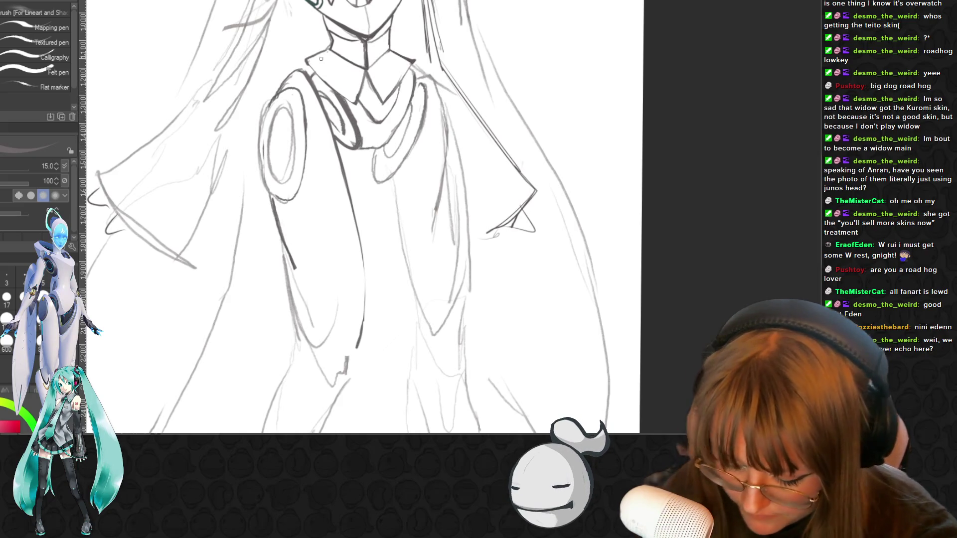
key(e)
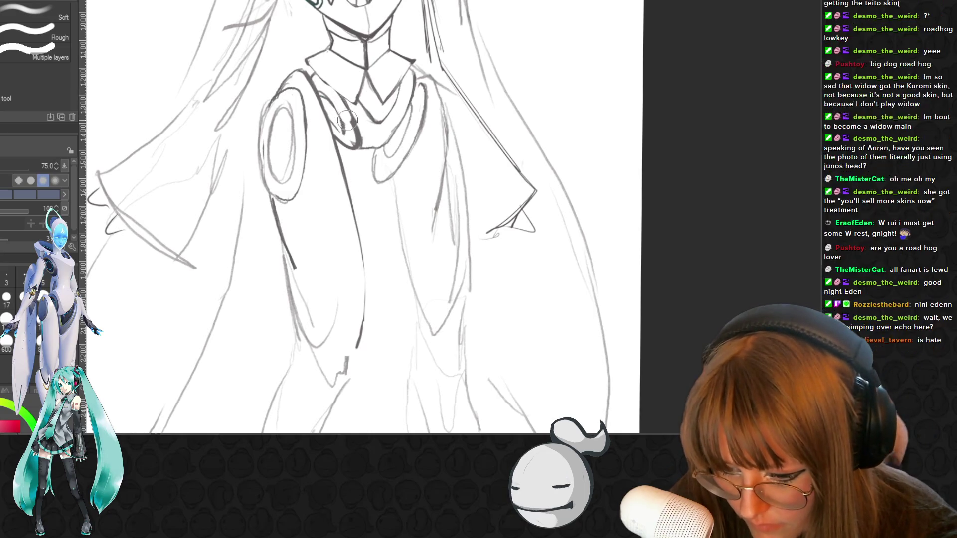
drag(348, 142, 295, 117)
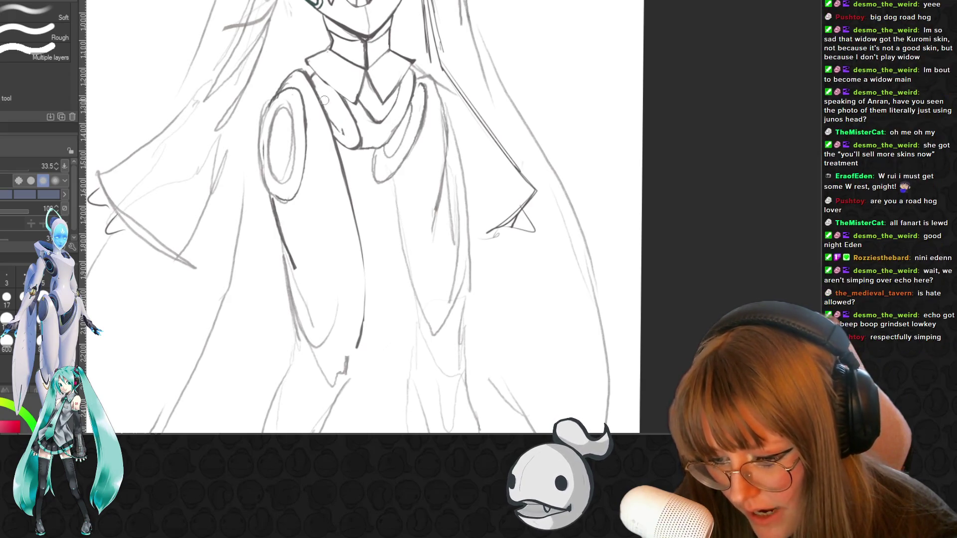
key(p)
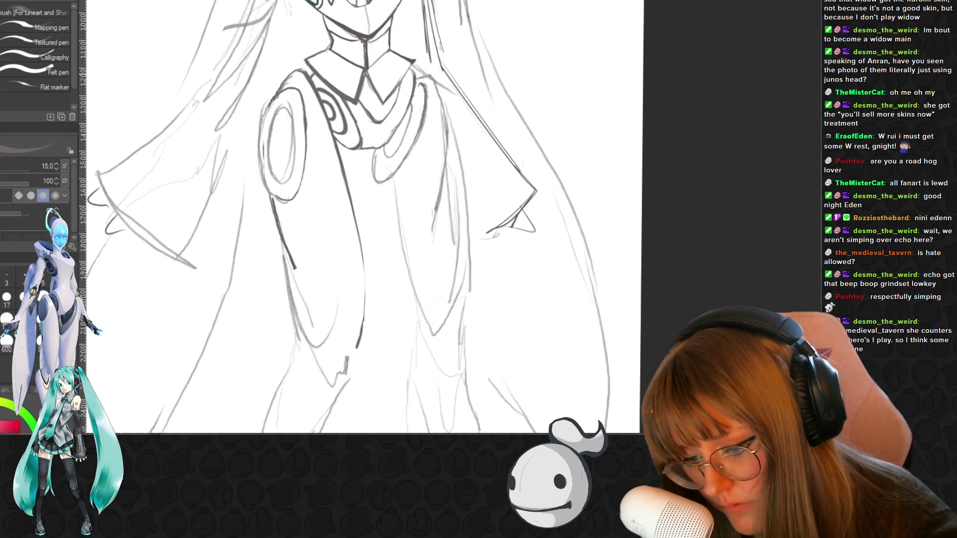
Darken and thicken the collar lines, erasing stray marks before resuming inking
drag(365, 75, 374, 100)
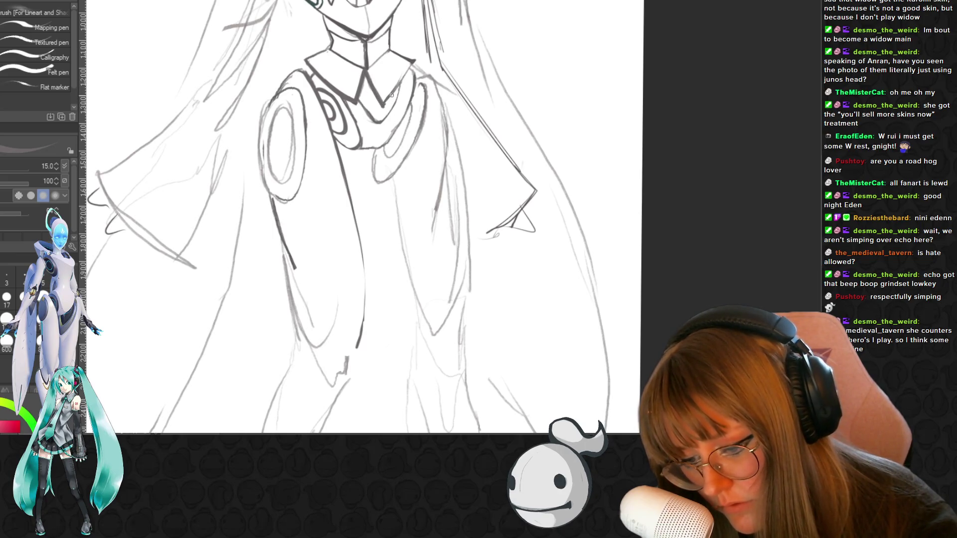
mouse_move(416, 60)
mouse_down()
mouse_move(386, 103)
mouse_move(394, 90)
mouse_up()
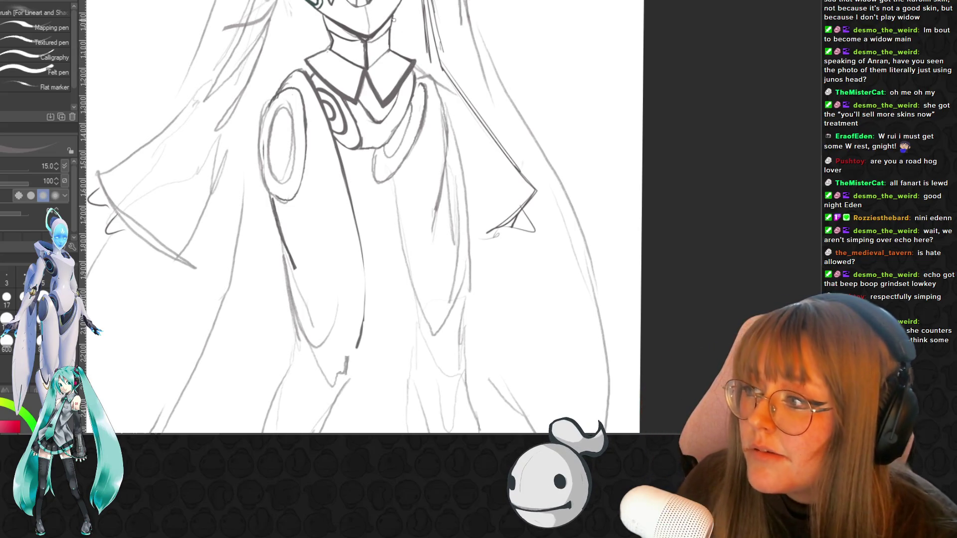
key(e)
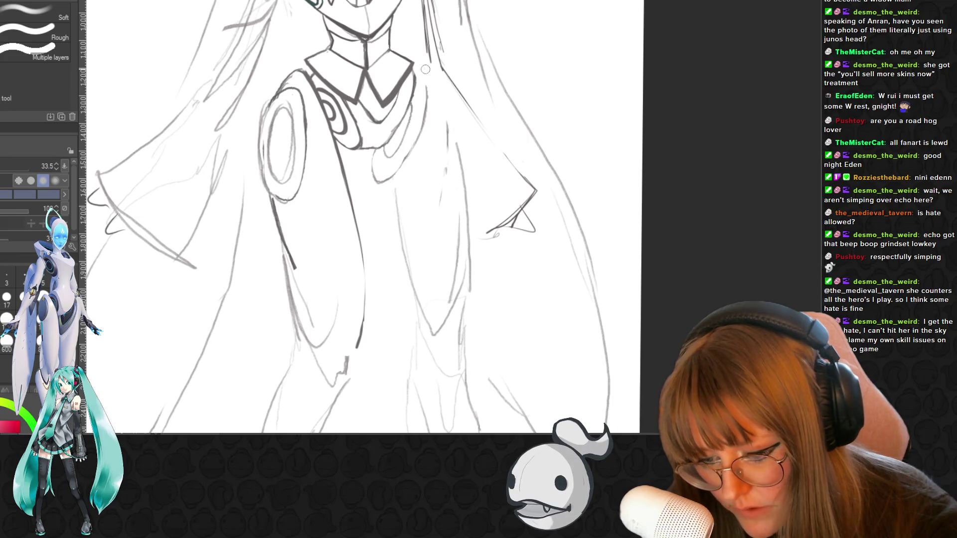
key(p)
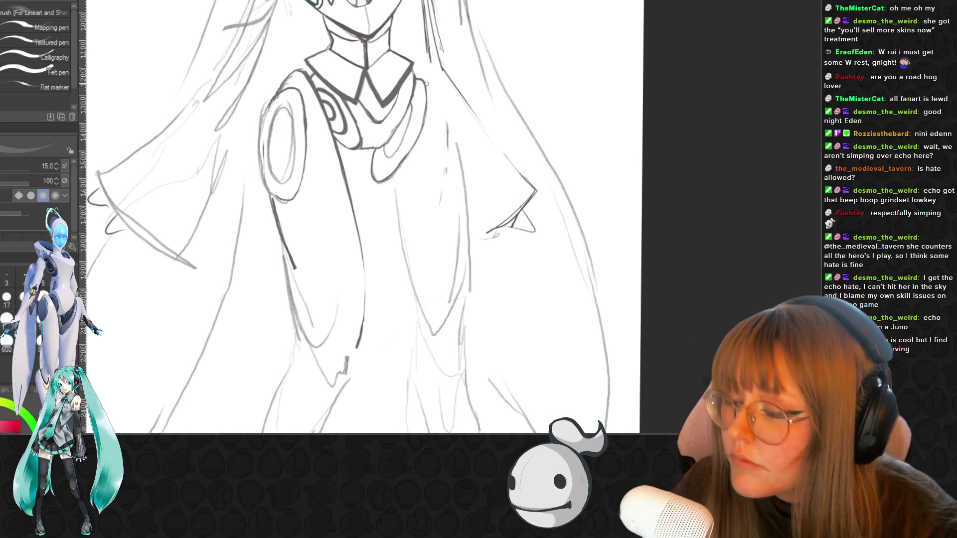
scroll(495, 235, down, 2)
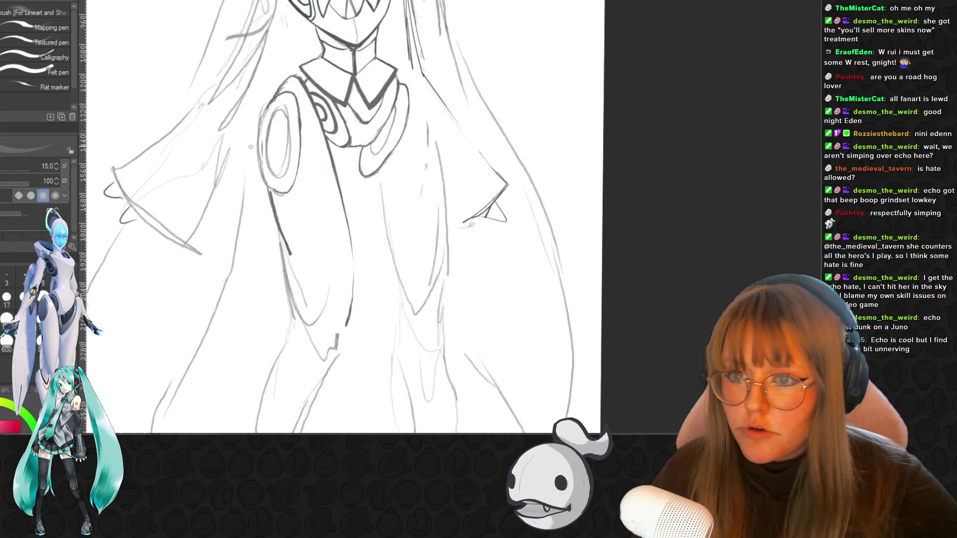
scroll(496, 235, down, 3)
scroll(496, 235, up, 1)
scroll(317, 193, up, 1)
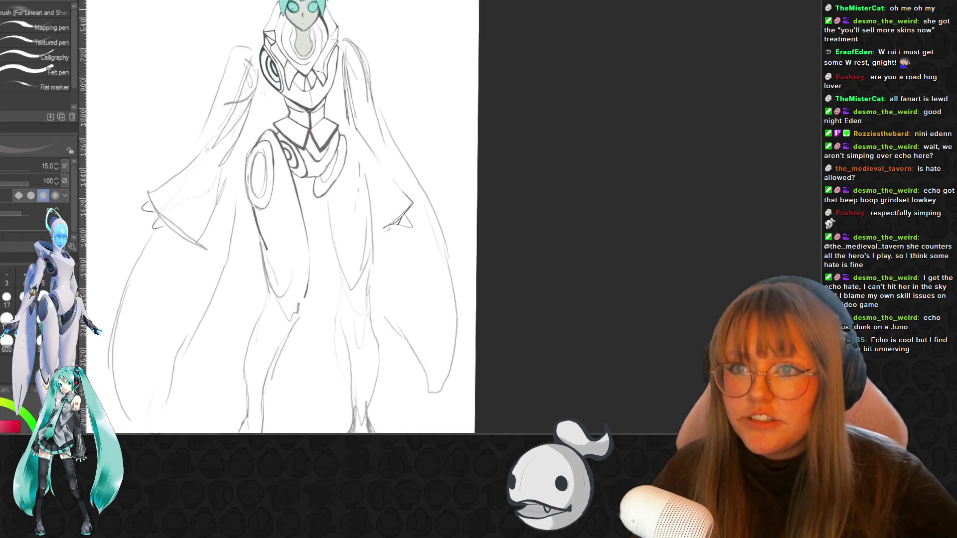
scroll(317, 193, up, 1)
scroll(317, 193, down, 1)
scroll(317, 193, up, 1)
scroll(317, 193, up, 1)
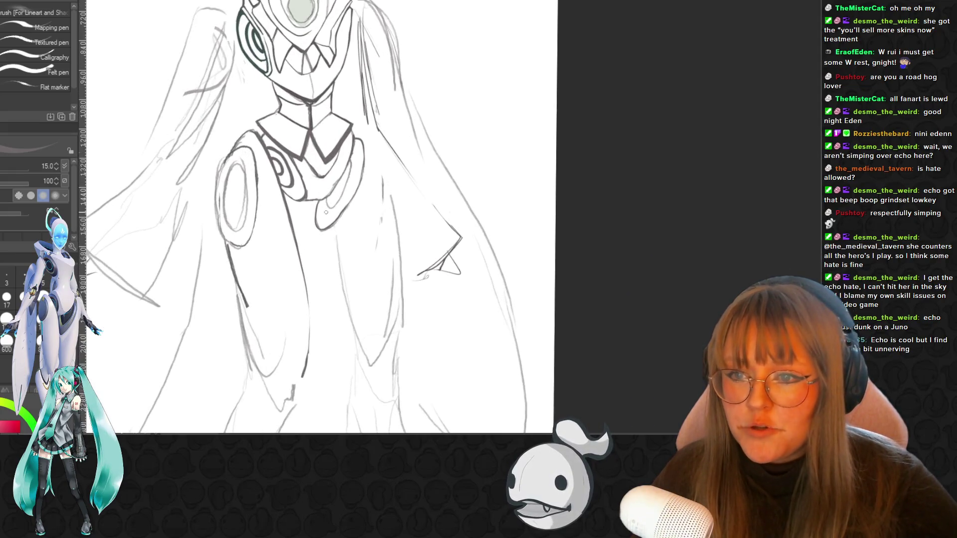
scroll(357, 248, up, 1)
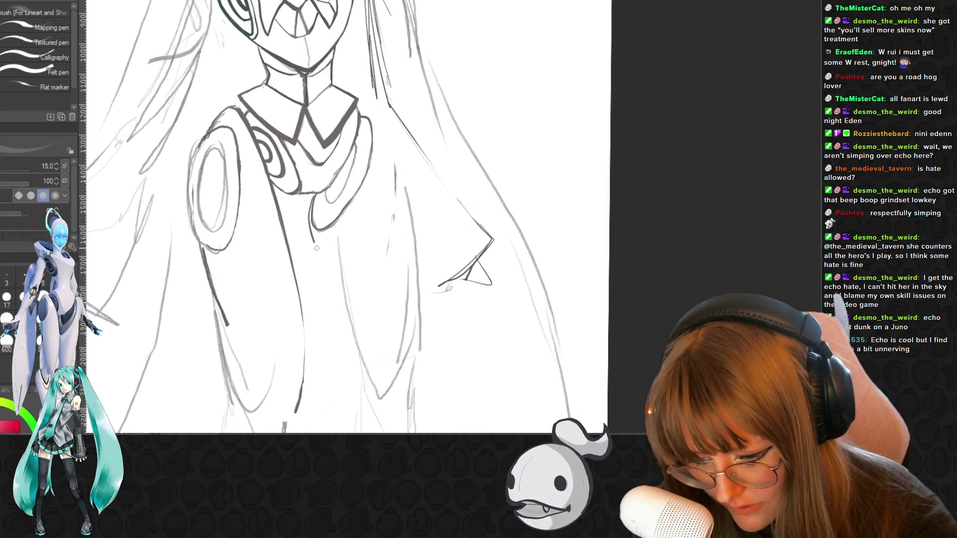
Draw the V-shaped armor point below the chest plate, refining it with eraser passes
drag(317, 226, 338, 234)
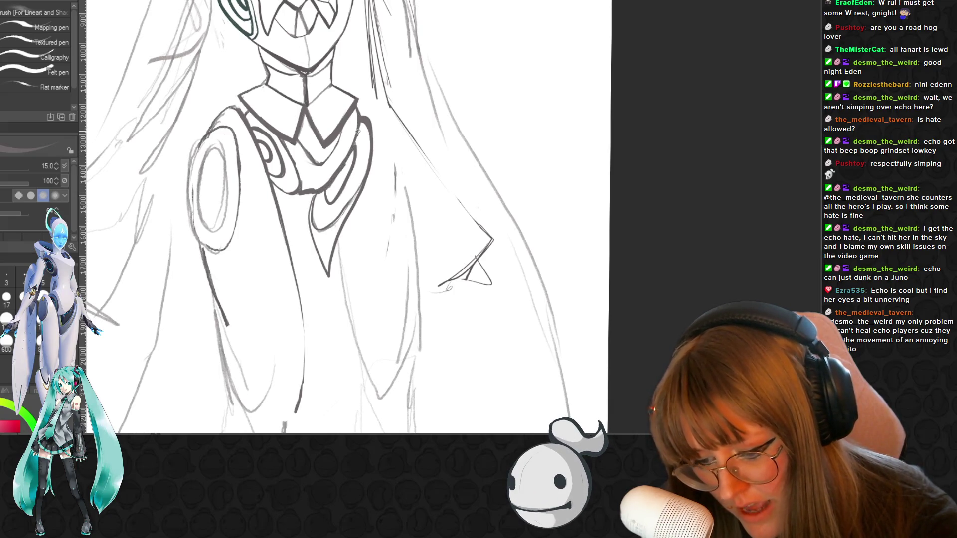
key(e)
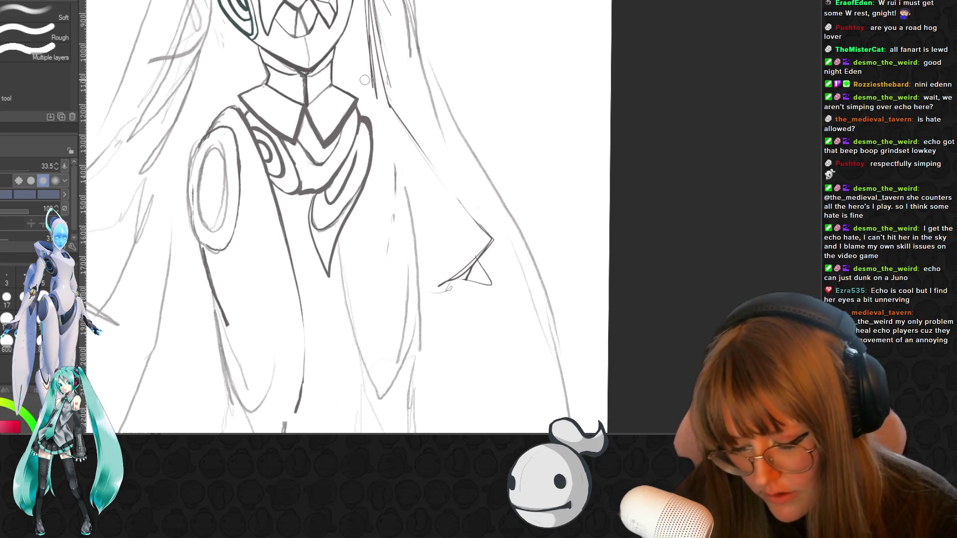
key(p)
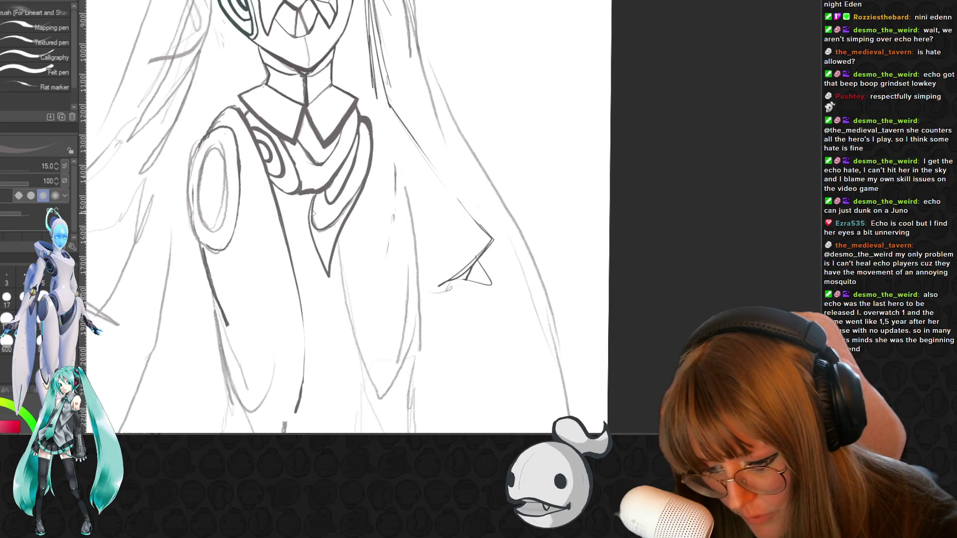
key(e)
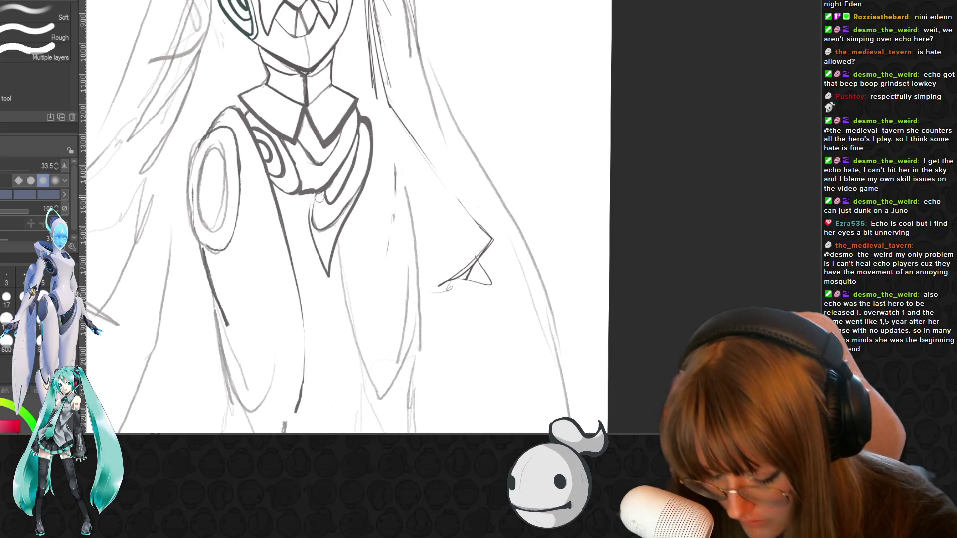
key(p)
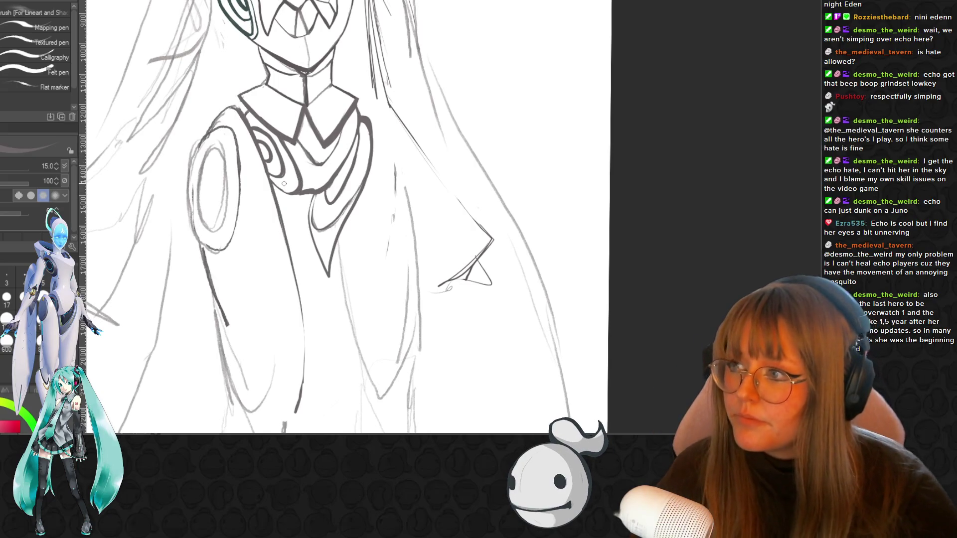
scroll(374, 198, down, 2)
scroll(459, 213, down, 1)
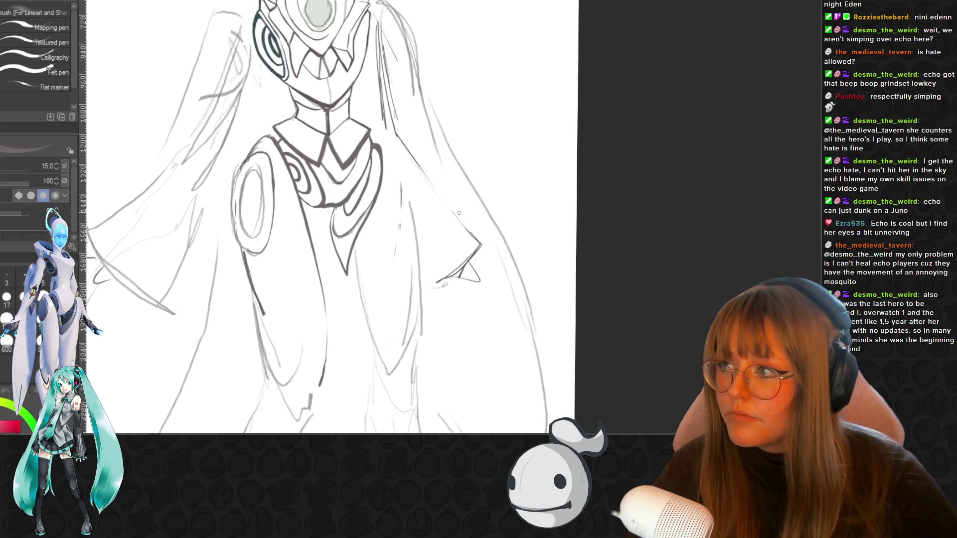
scroll(592, 260, up, 1)
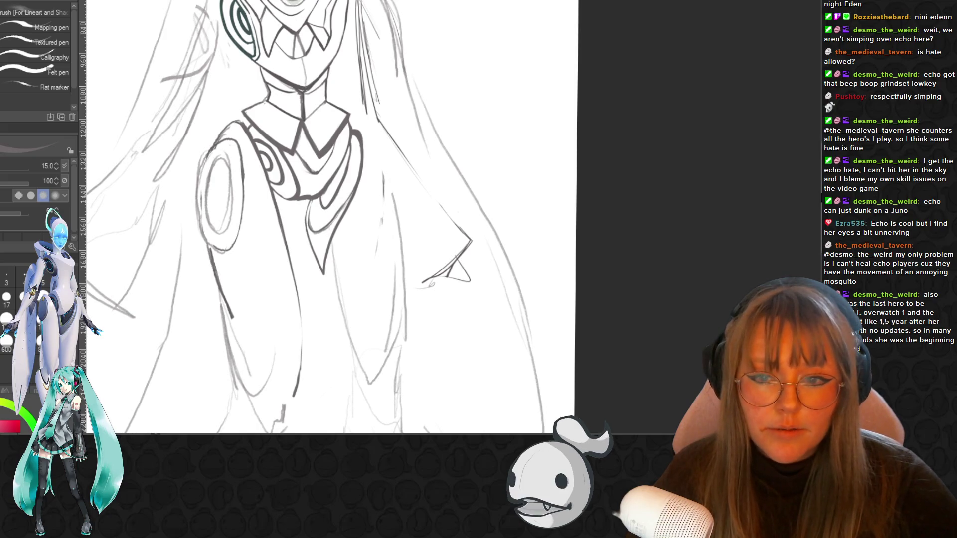
scroll(817, 211, down, 2)
scroll(817, 216, down, 2)
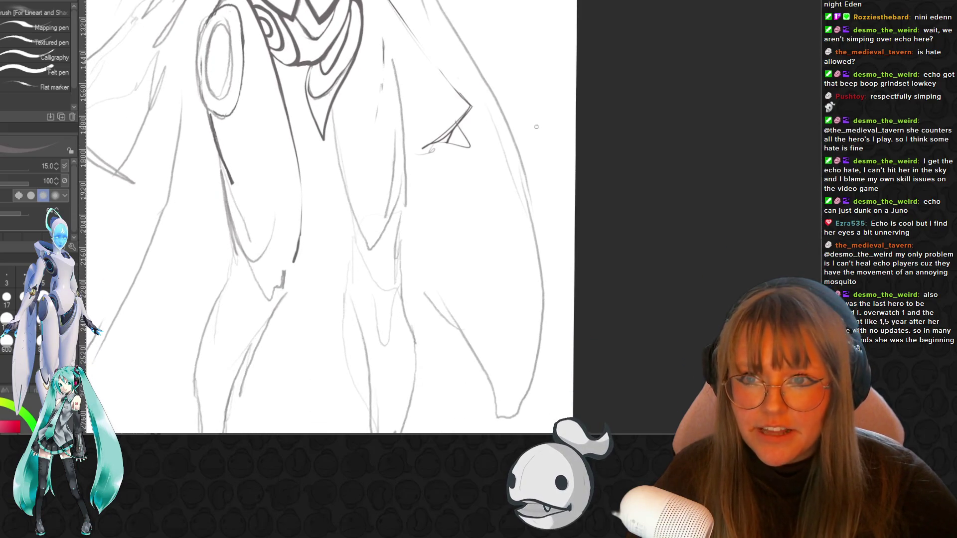
scroll(348, 209, down, 1)
scroll(524, 124, up, 1)
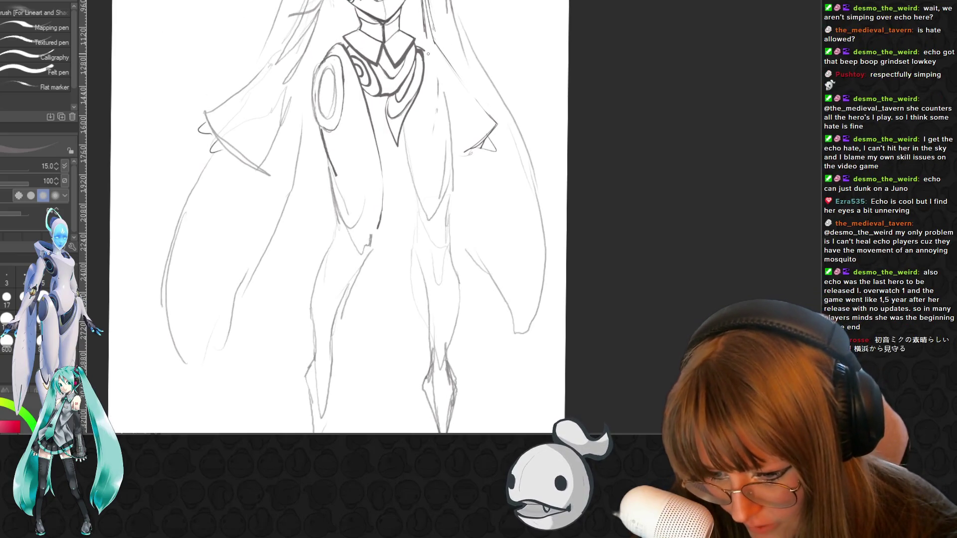
Add a faint pen stroke running down the right edge of the torso
drag(441, 97, 447, 219)
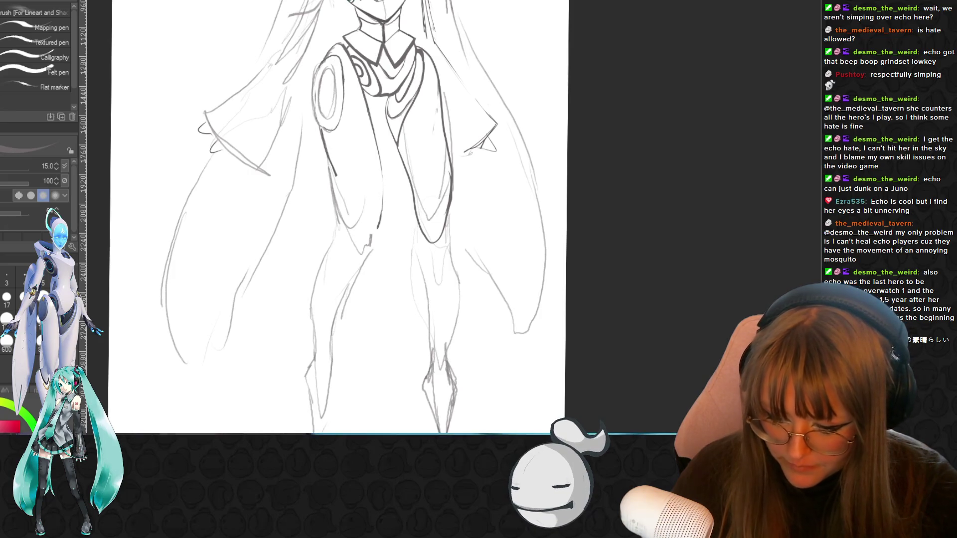
scroll(662, 264, down, 2)
scroll(662, 265, down, 1)
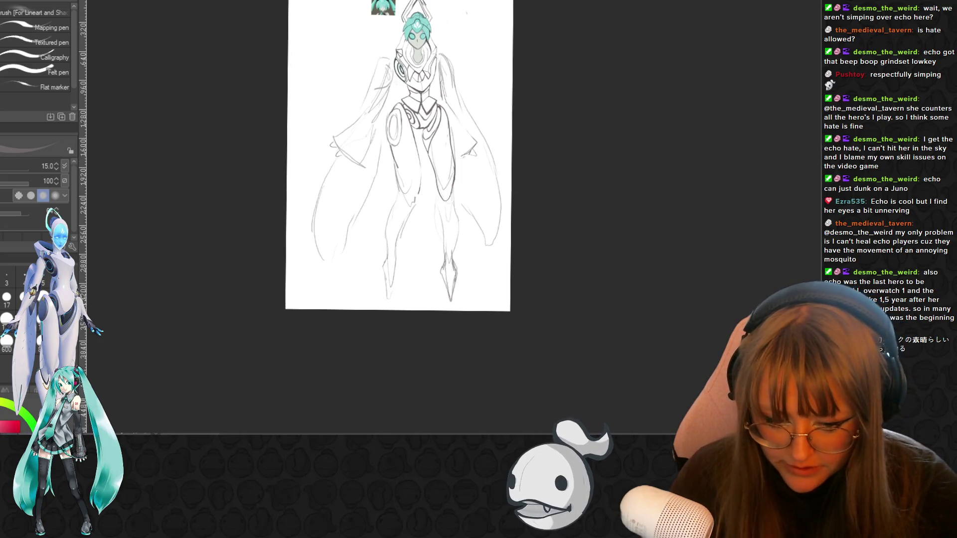
scroll(310, 77, up, 1)
scroll(311, 77, up, 2)
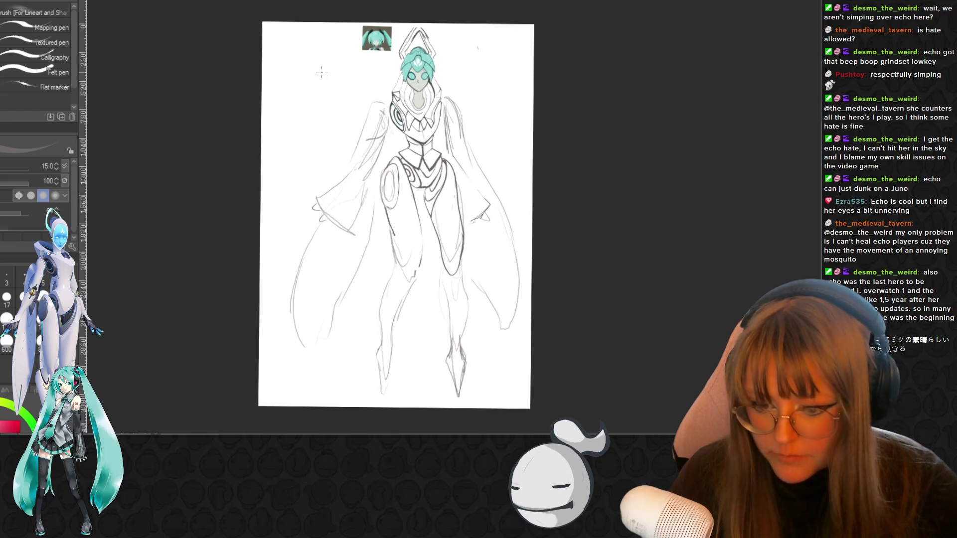
scroll(310, 77, up, 1)
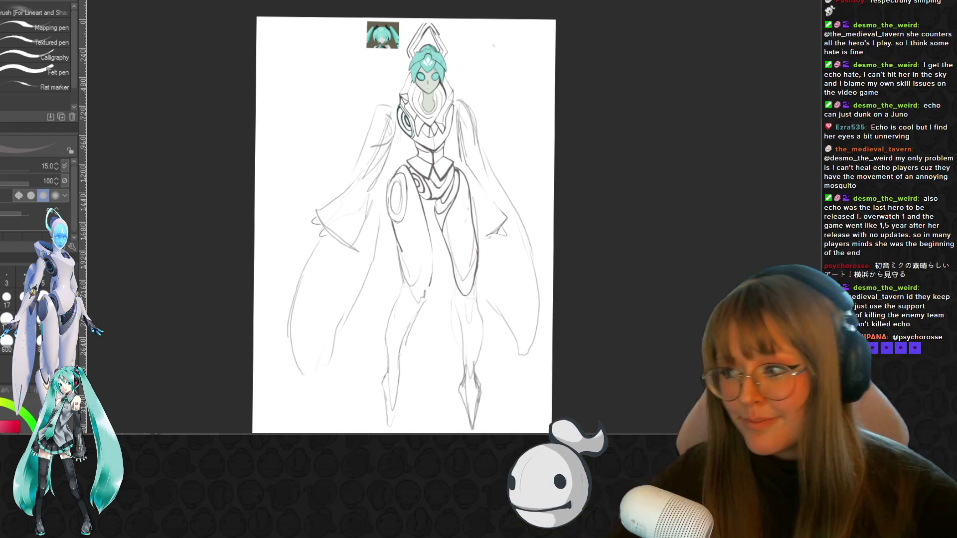
scroll(434, 97, down, 1)
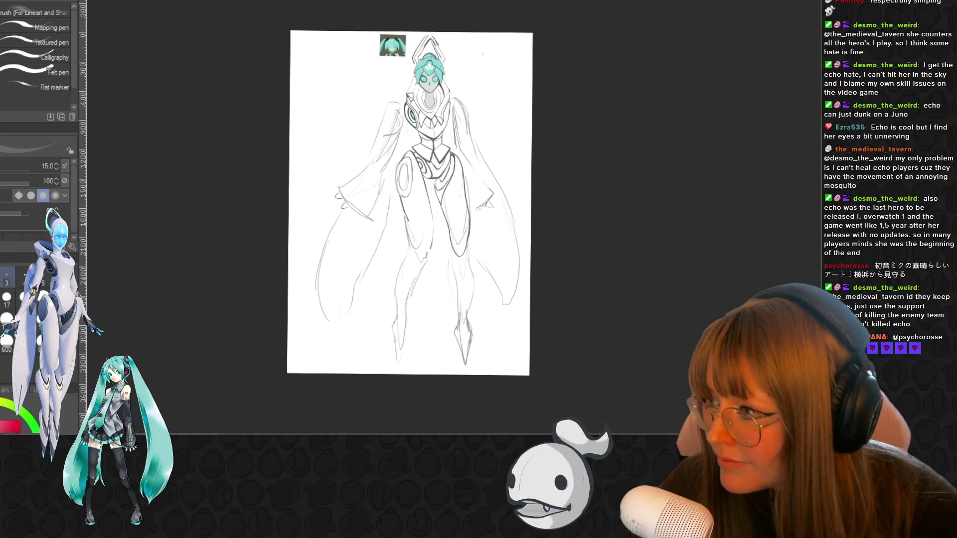
scroll(540, 221, up, 2)
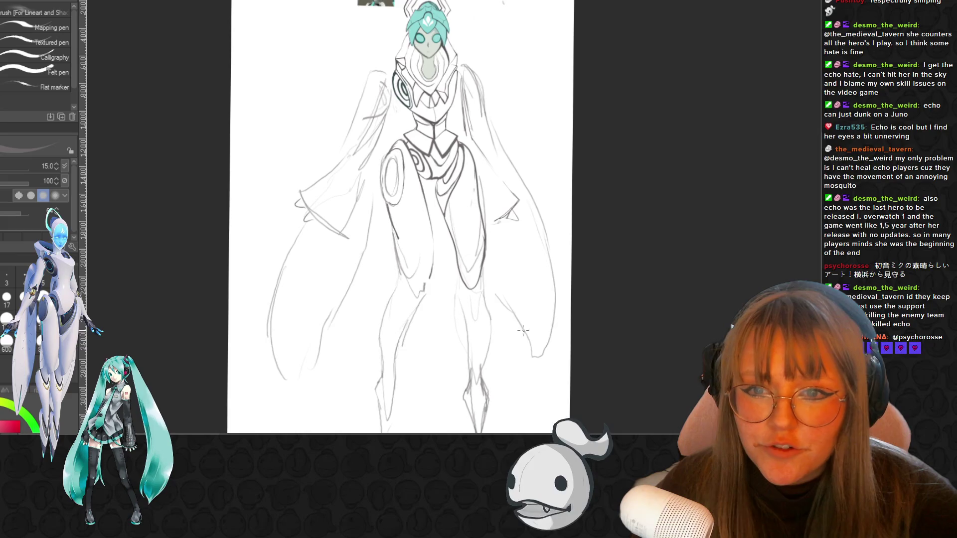
scroll(400, 217, down, 2)
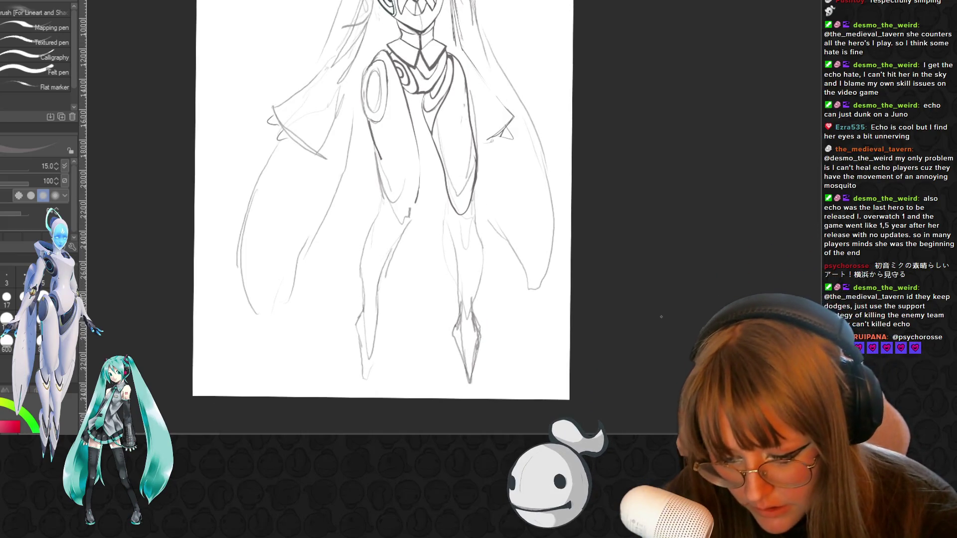
Erase the right leg's lower sketch lines and dark outline, then return to the pencil
key(e)
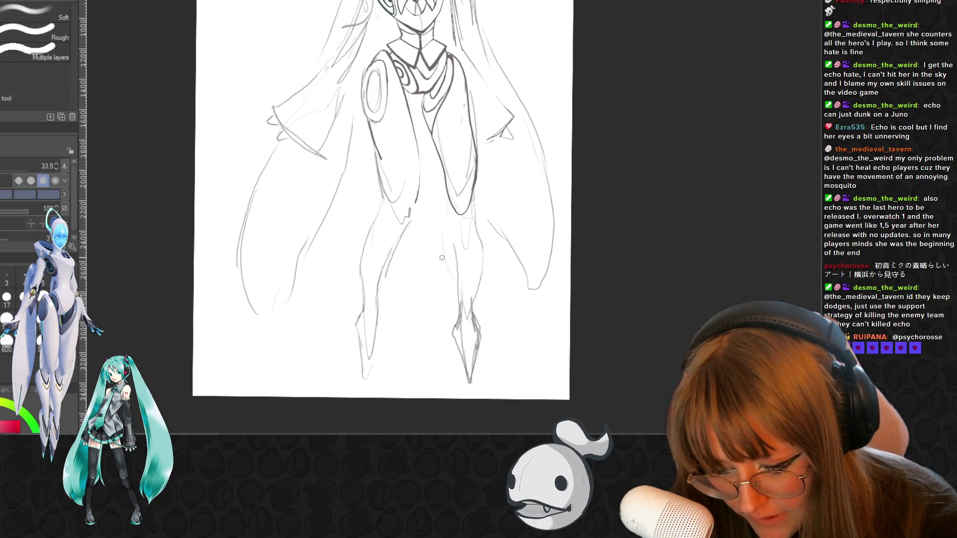
drag(464, 258, 462, 358)
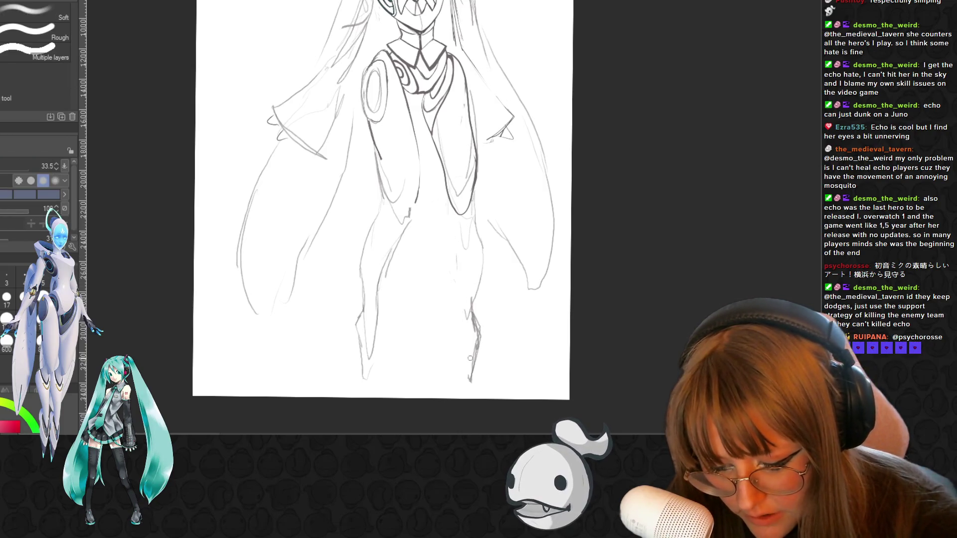
drag(472, 299, 477, 378)
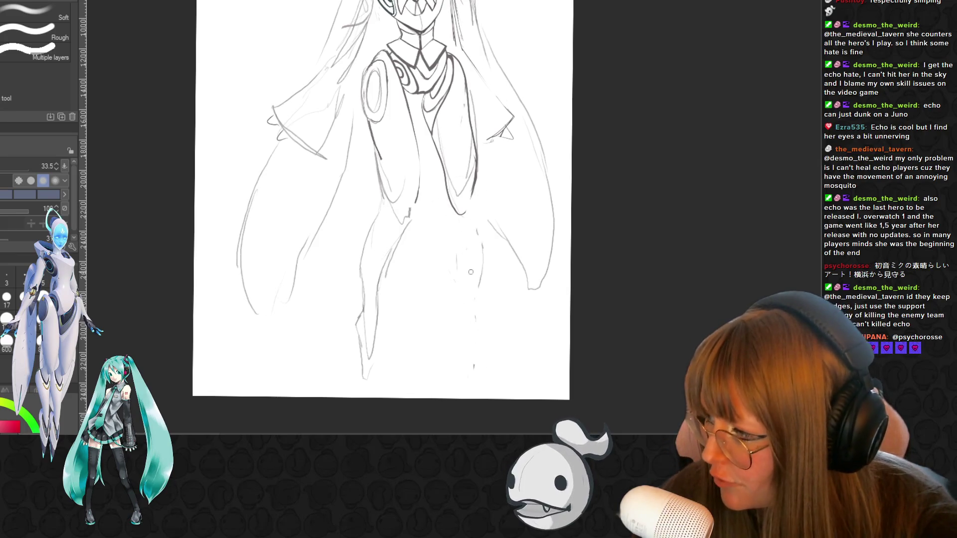
mouse_move(484, 271)
mouse_down()
mouse_move(475, 227)
mouse_move(474, 375)
mouse_up()
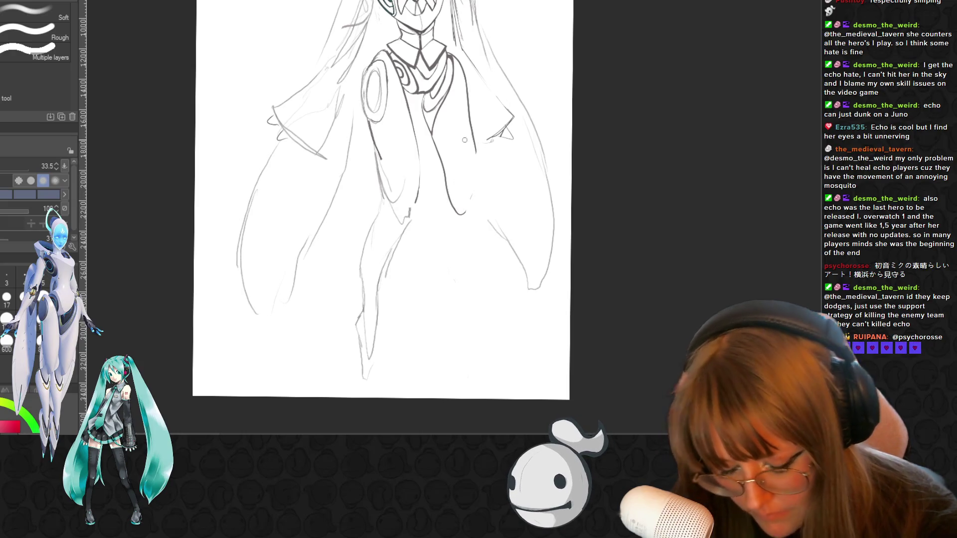
key(p)
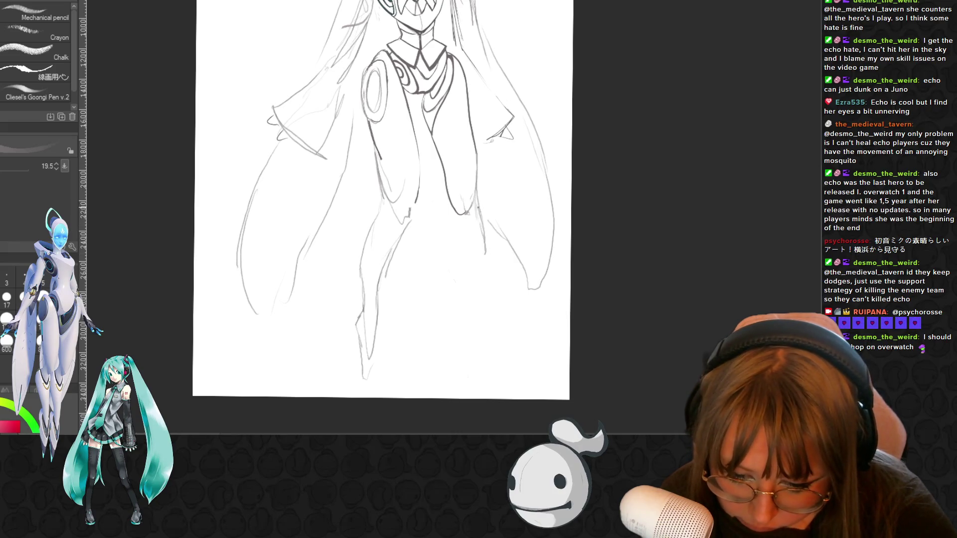
Sketch short pencil strokes and a darker outline redrawing the right leg
drag(459, 231, 461, 258)
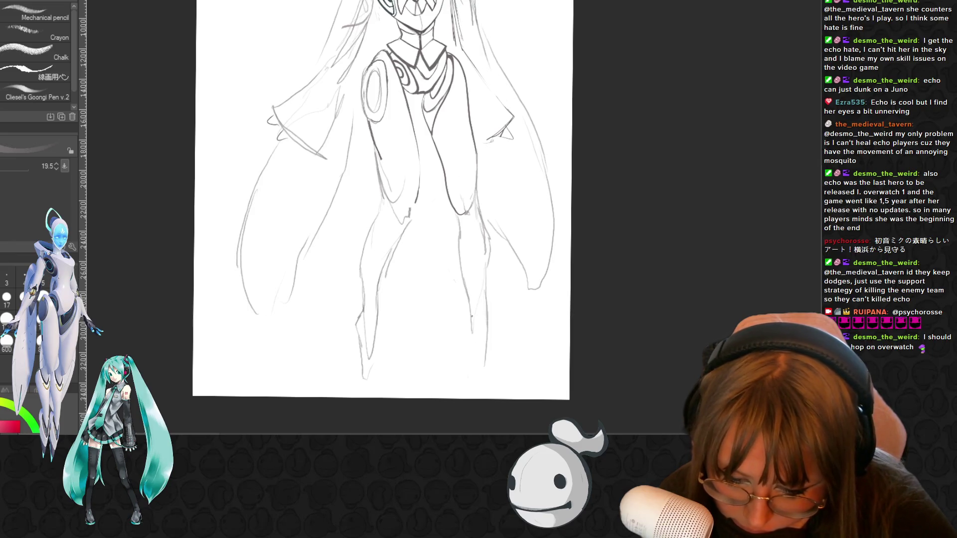
drag(470, 329, 473, 360)
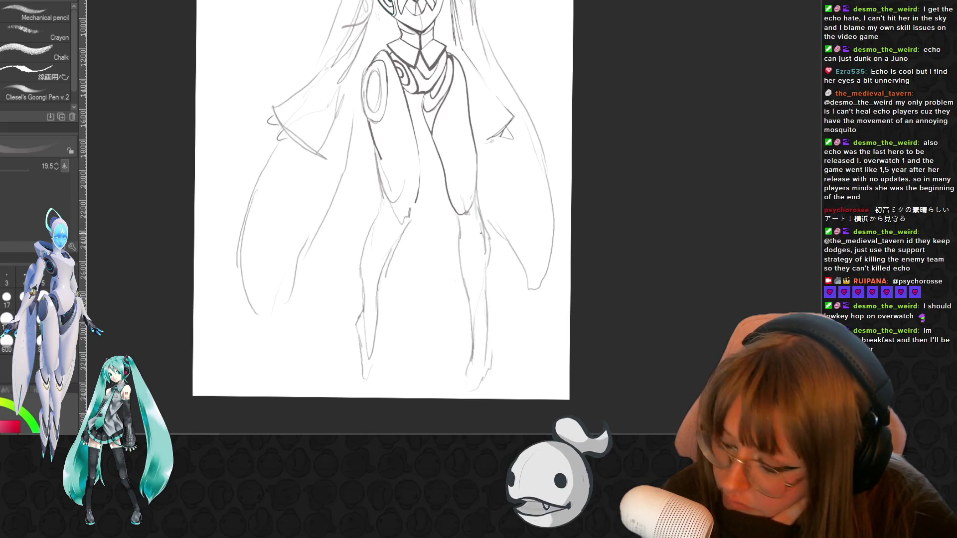
drag(491, 337, 492, 373)
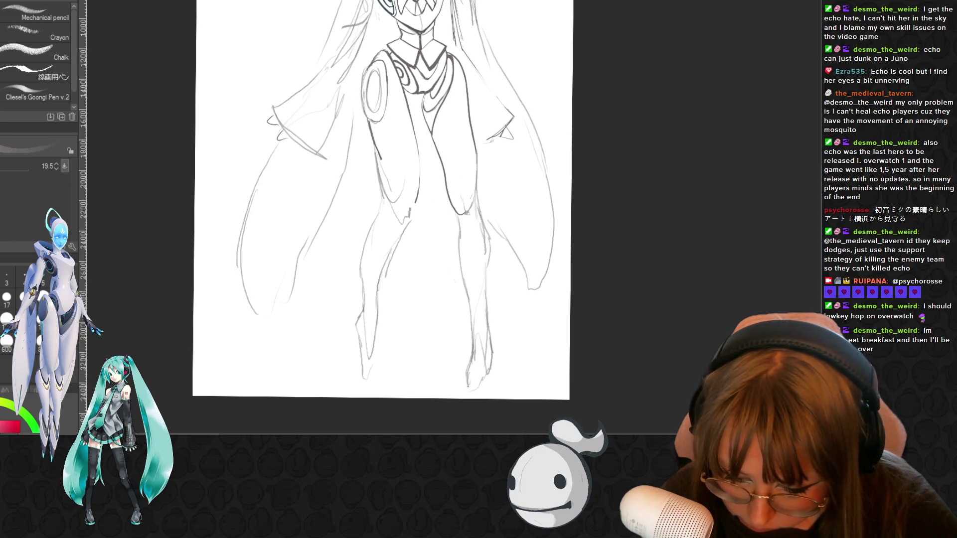
scroll(381, 214, up, 2)
scroll(382, 218, up, 3)
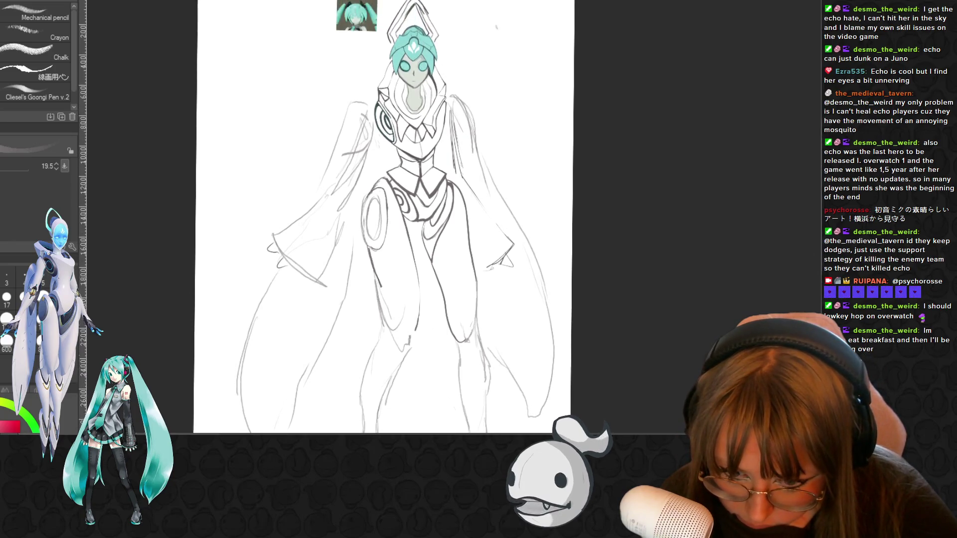
scroll(381, 216, up, 1)
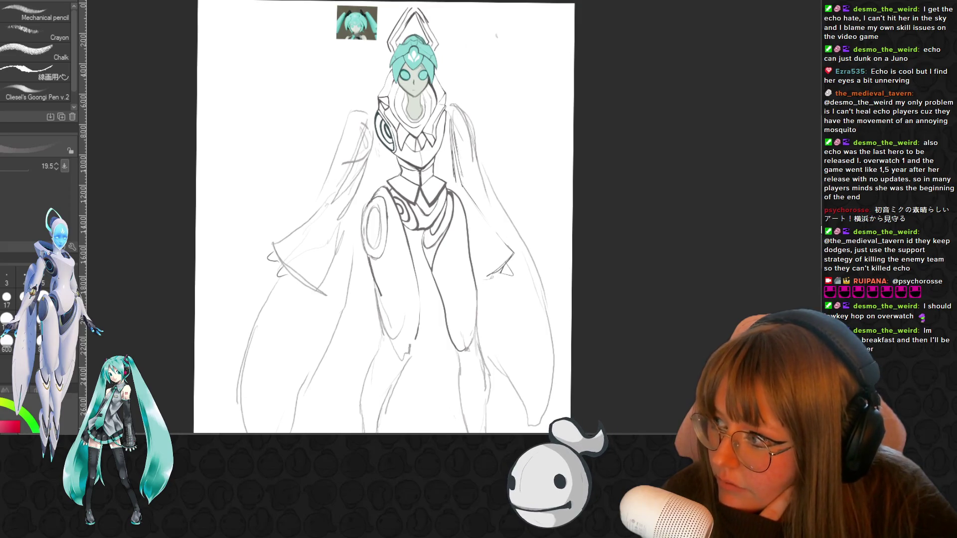
scroll(382, 217, up, 2)
scroll(382, 217, down, 1)
scroll(382, 218, down, 1)
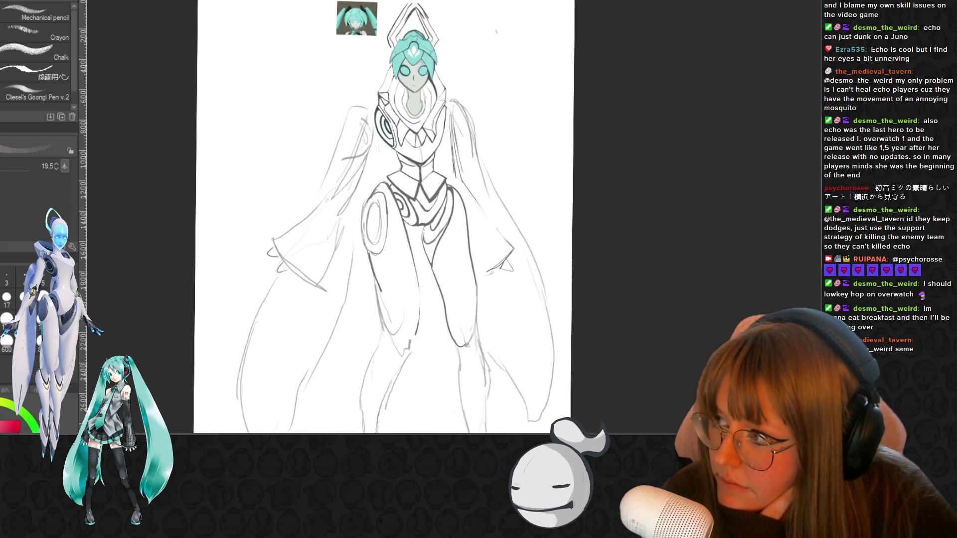
scroll(382, 217, up, 1)
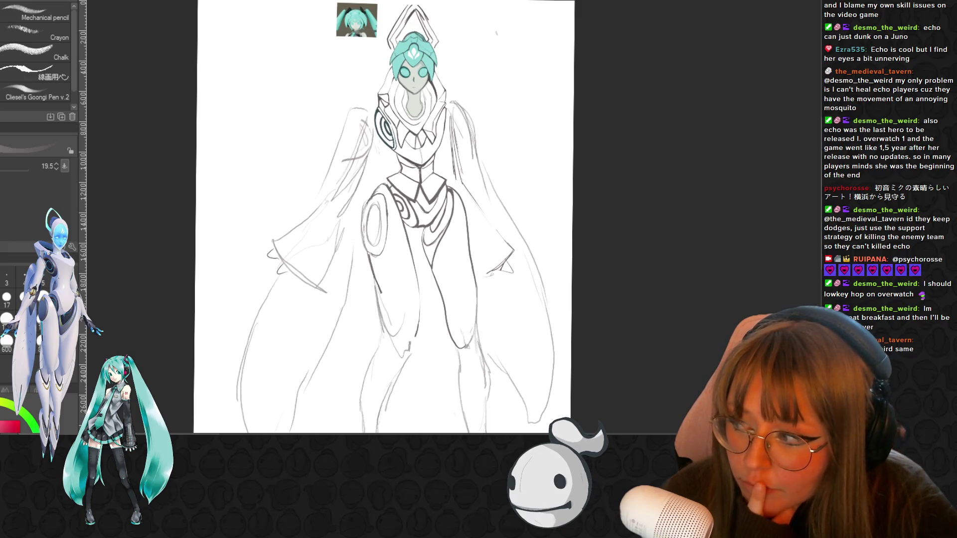
scroll(382, 217, down, 1)
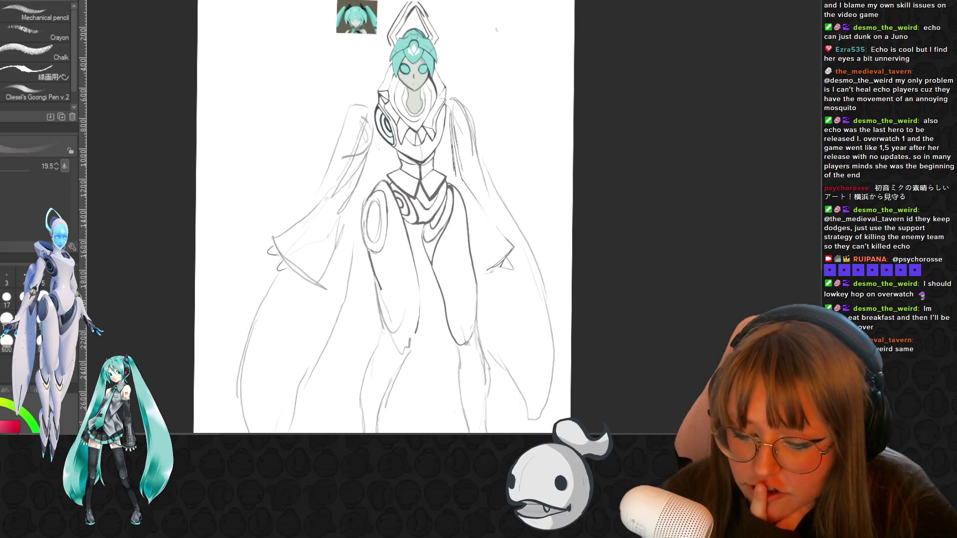
scroll(381, 217, down, 1)
scroll(381, 217, down, 2)
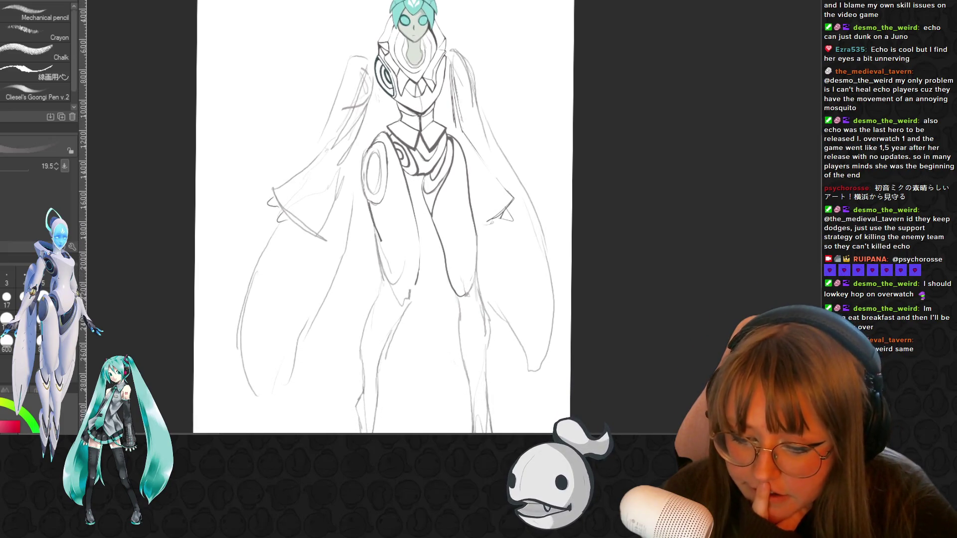
scroll(381, 217, up, 1)
scroll(381, 216, down, 2)
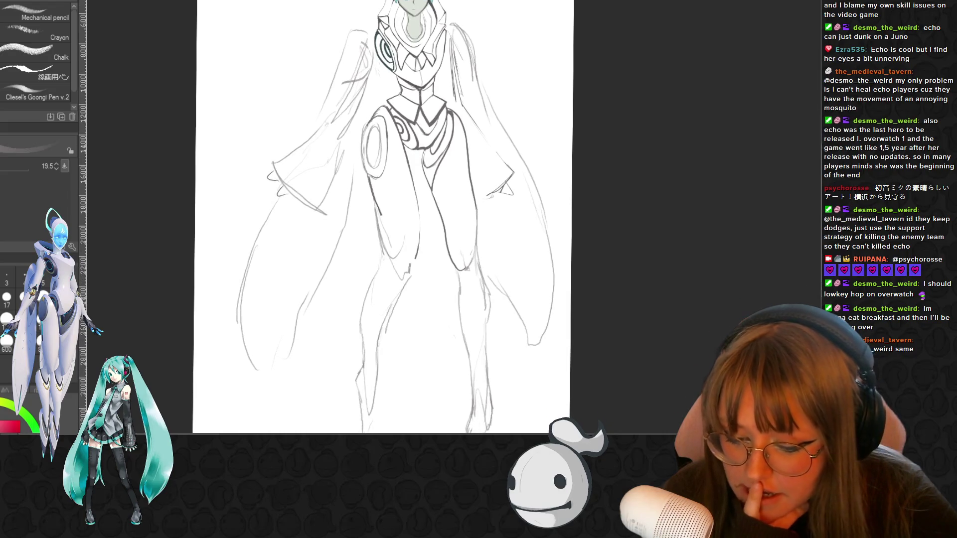
scroll(381, 217, down, 1)
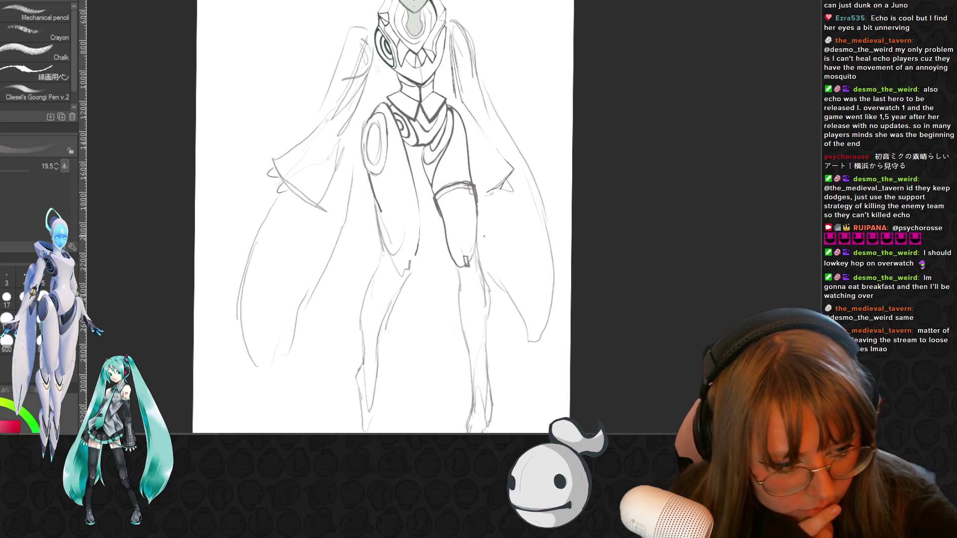
scroll(382, 216, down, 2)
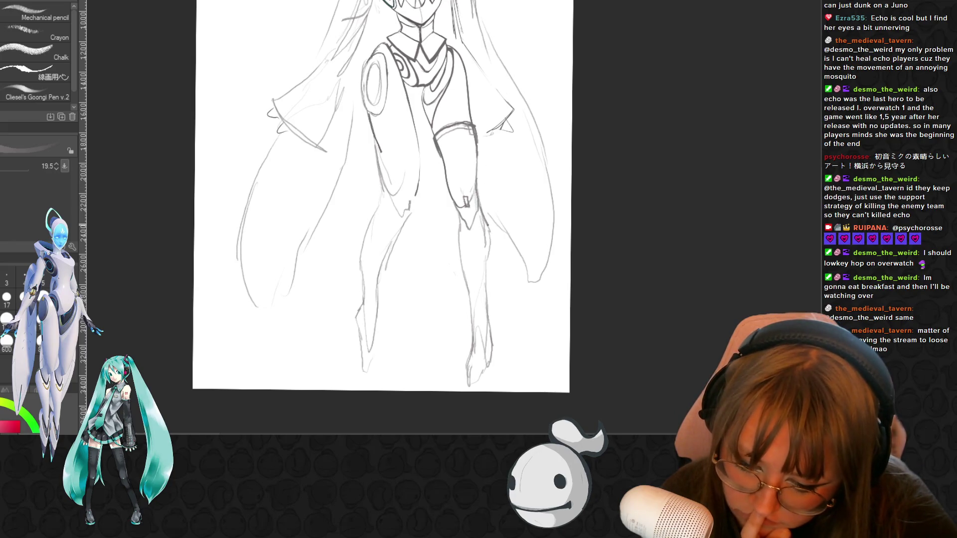
Refine the right lower leg and its pointed bottom with pencil strokes, then switch to the eraser
drag(492, 238, 488, 259)
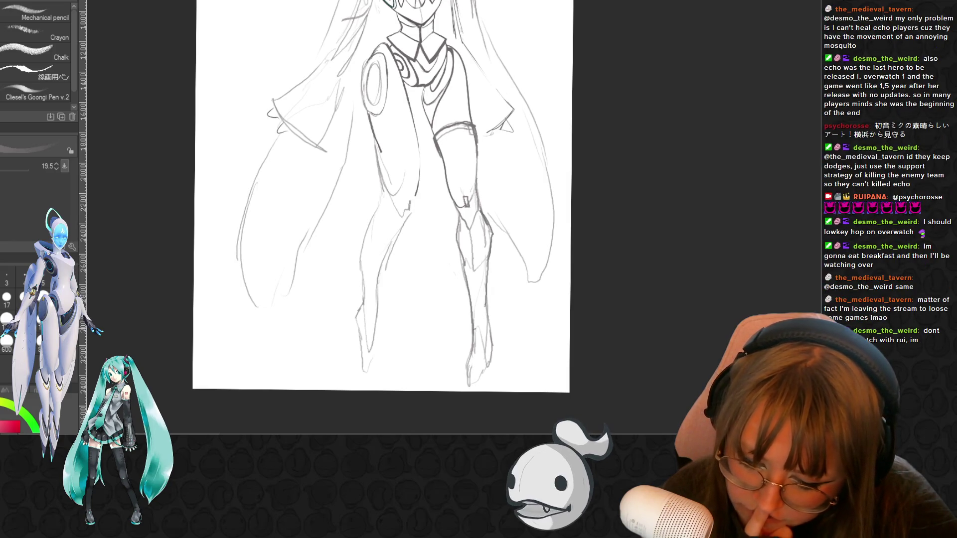
drag(483, 311, 484, 326)
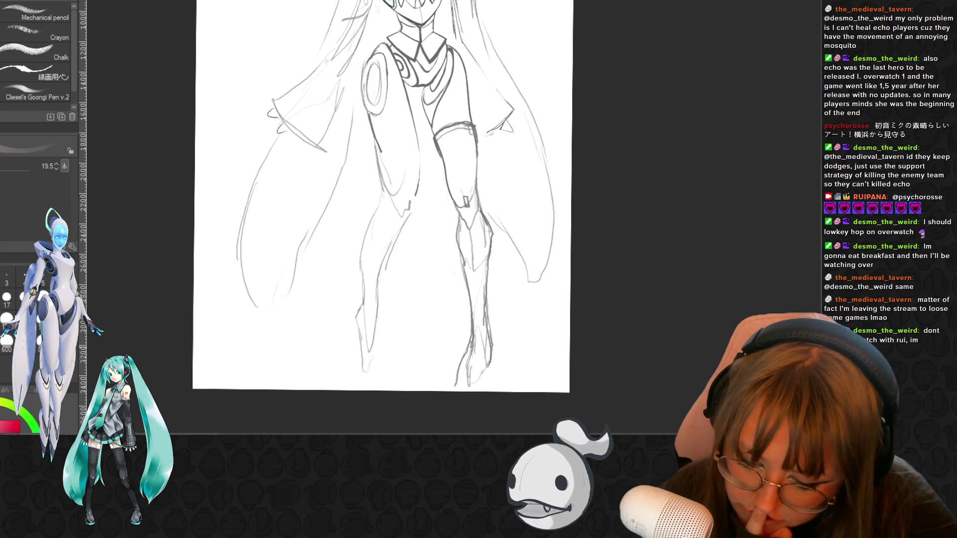
drag(471, 335, 467, 389)
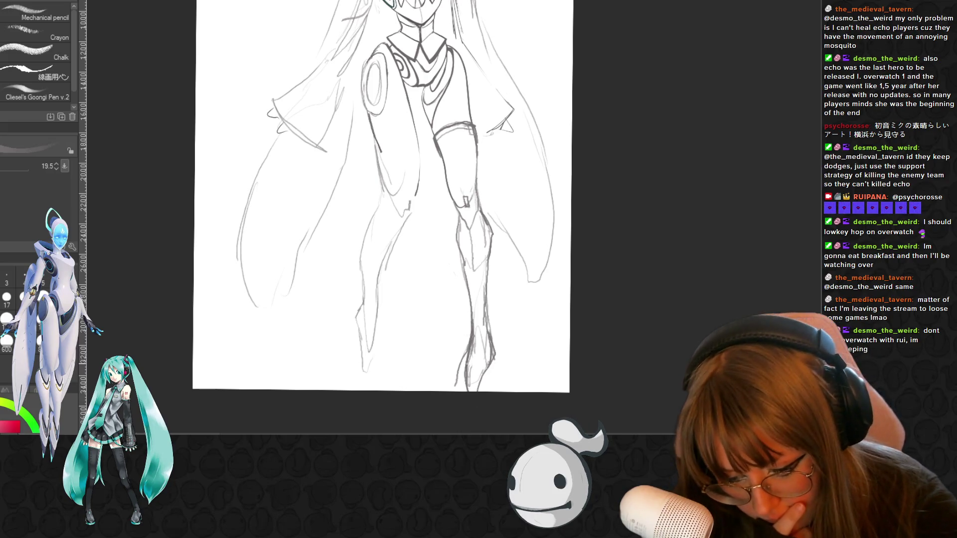
drag(485, 363, 479, 390)
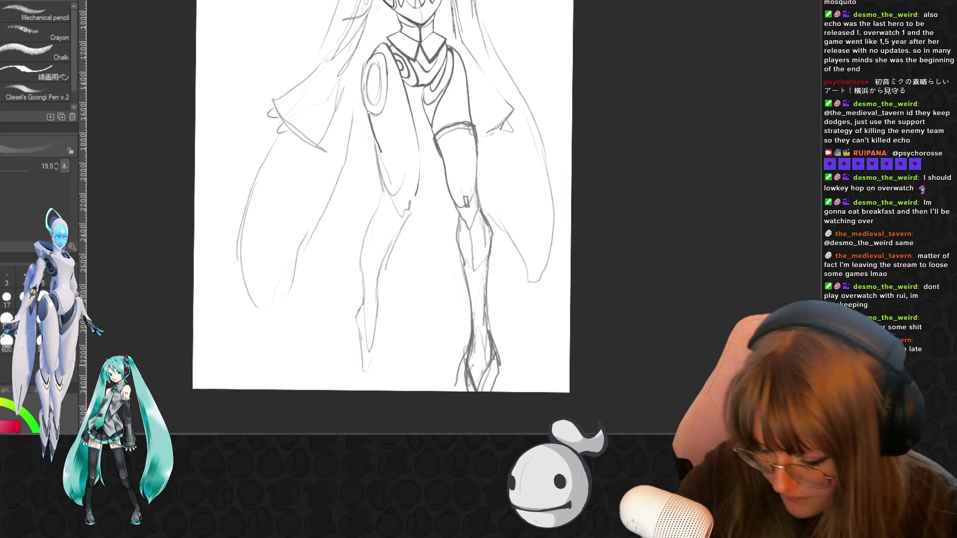
key(e)
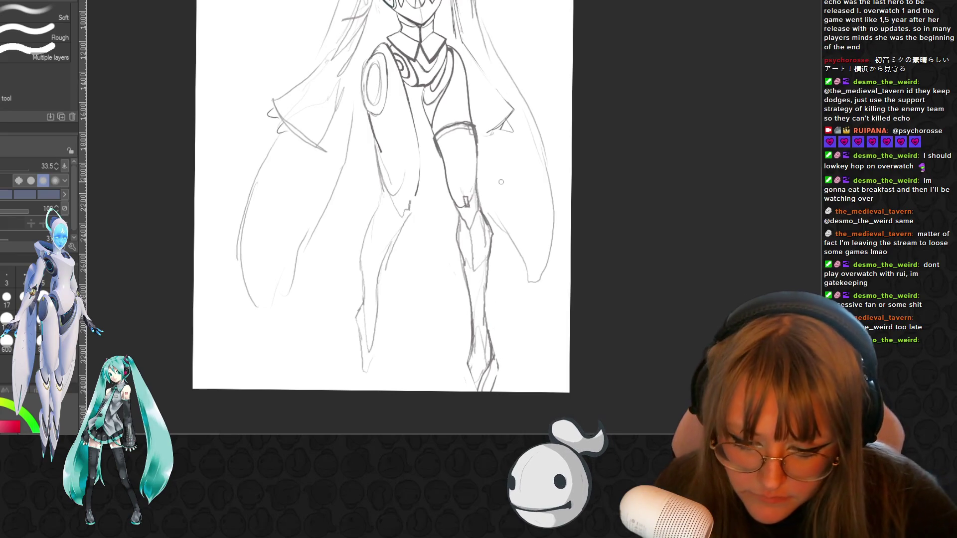
scroll(478, 157, down, 1)
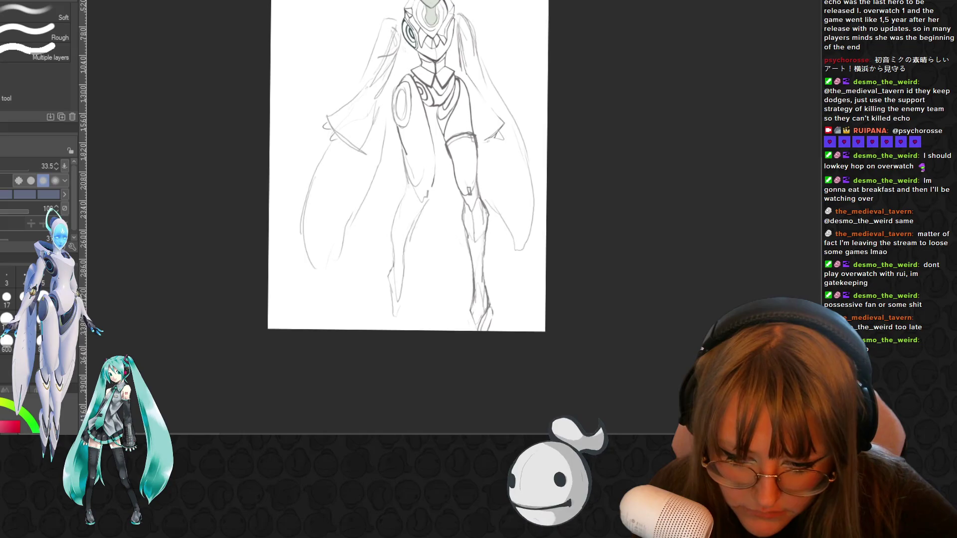
scroll(407, 209, up, 2)
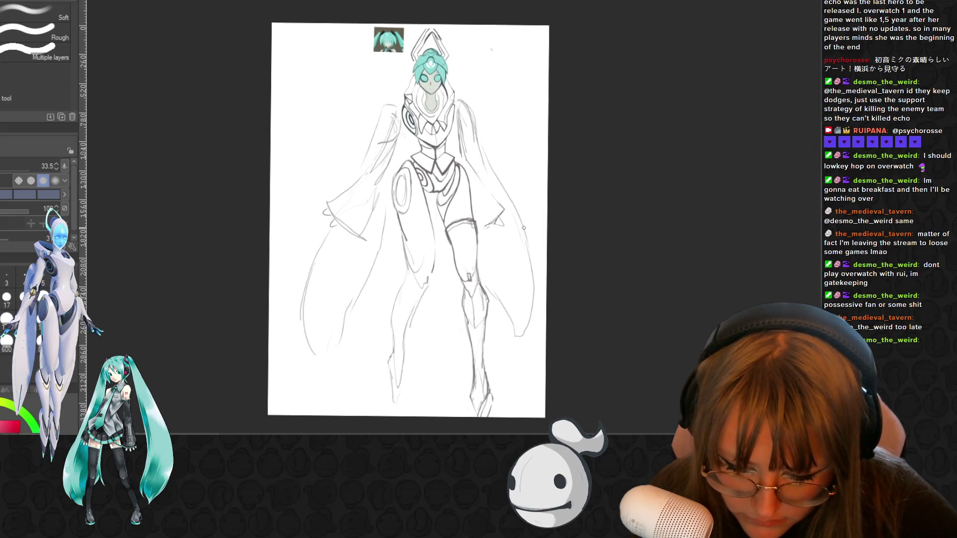
scroll(522, 228, down, 1)
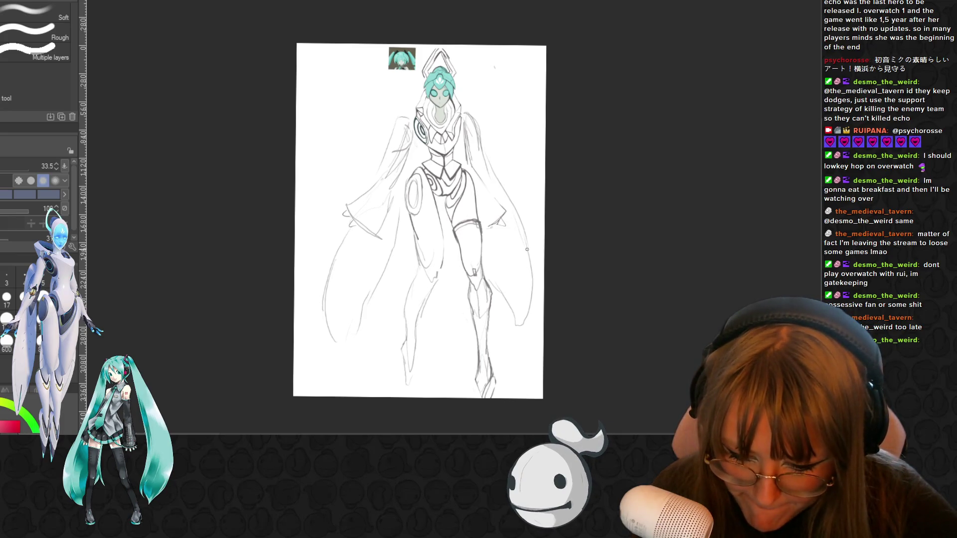
scroll(527, 249, up, 3)
scroll(538, 235, up, 1)
scroll(546, 227, down, 1)
scroll(553, 218, down, 2)
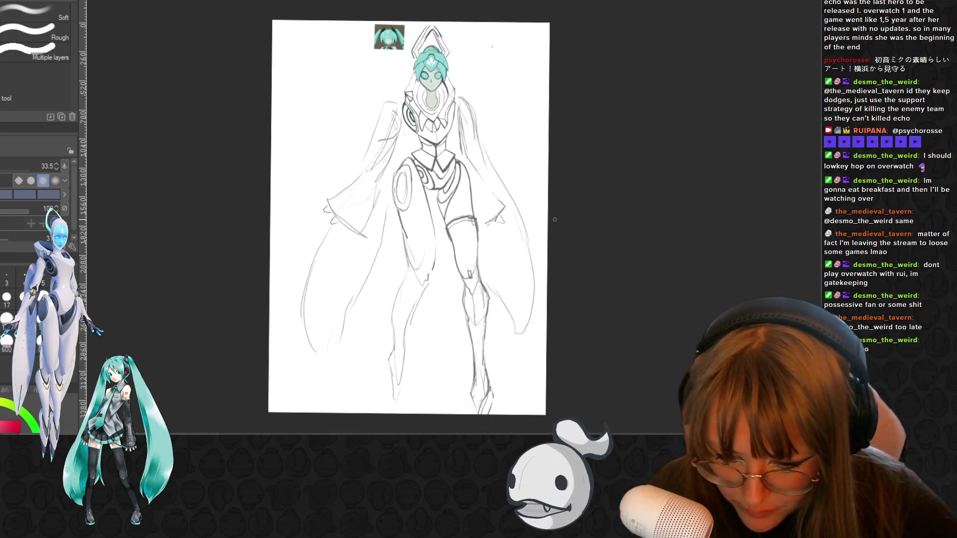
Switch to the Selection tool with the full figure in view
key(m)
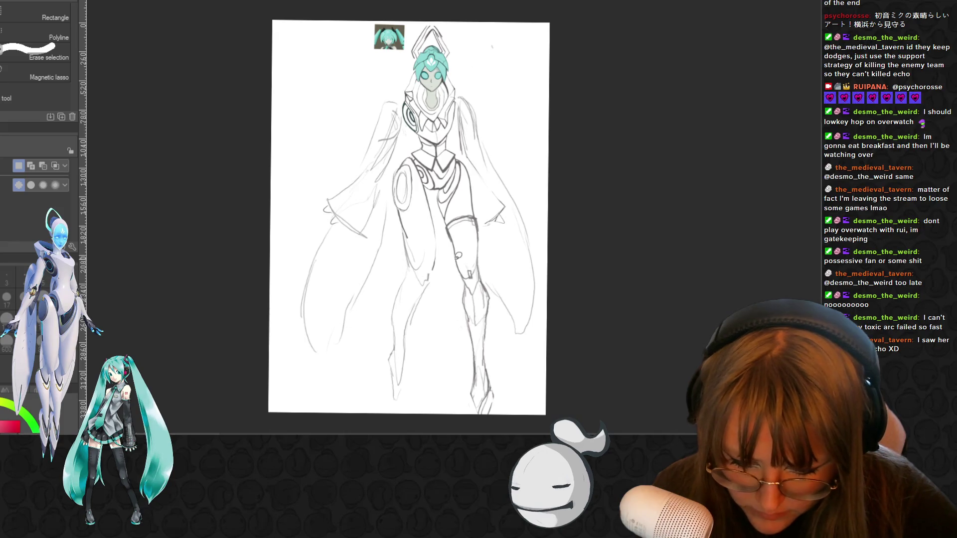
Lasso the thigh, start and cancel a transform, then clear that selection
key(ctrl+plus)
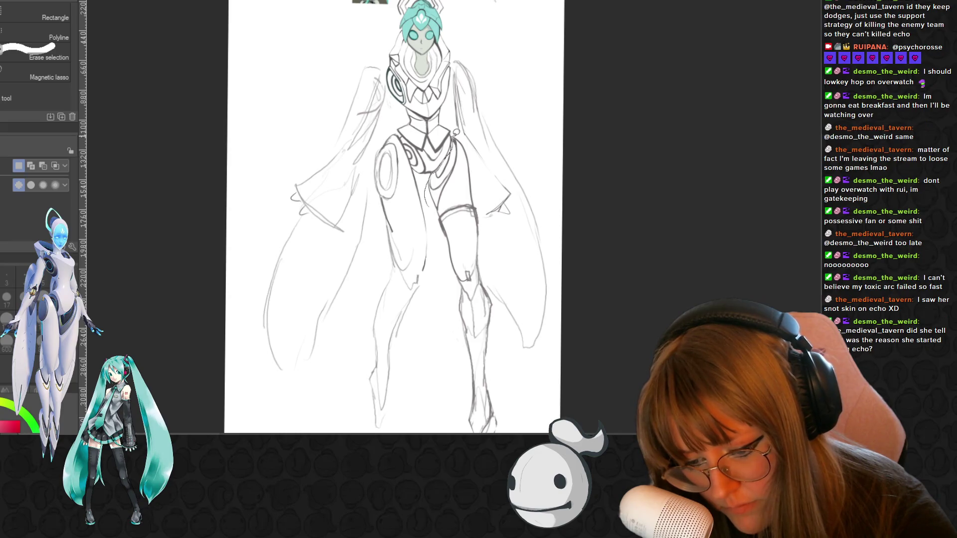
drag(455, 132, 452, 142)
key(b)
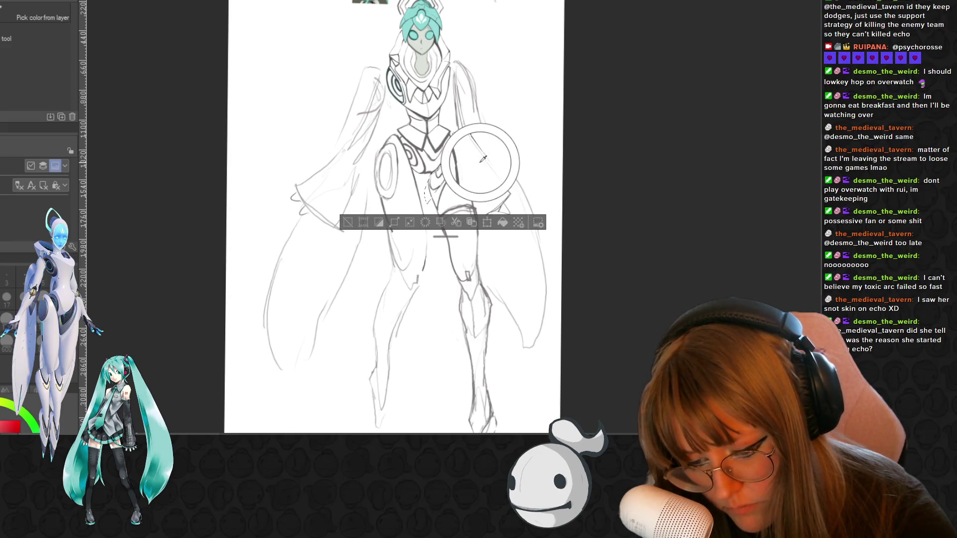
key(ctrl+t)
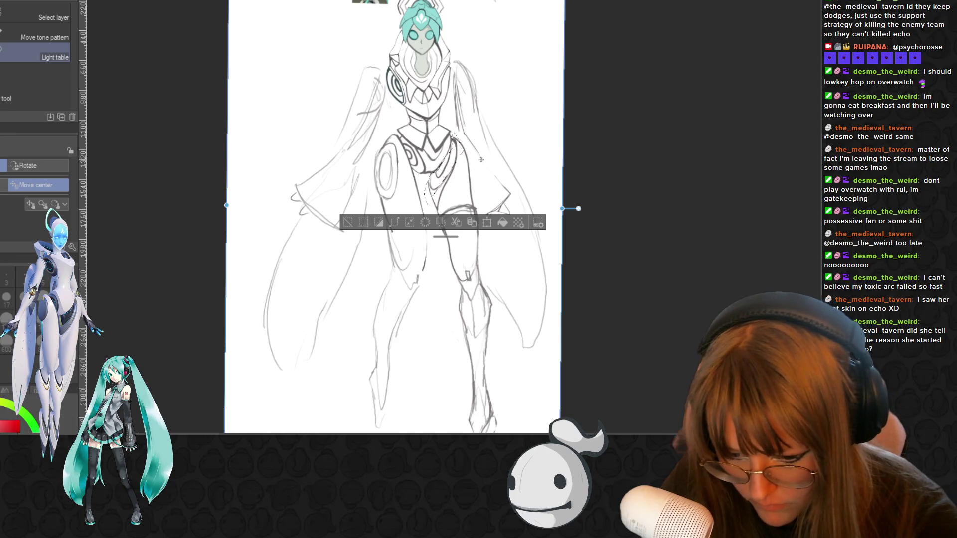
key(Return)
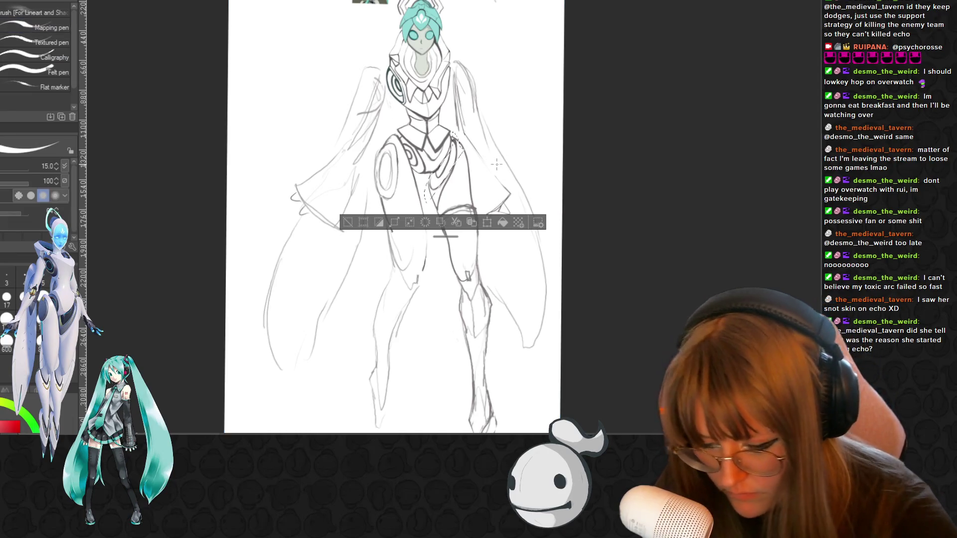
key(m)
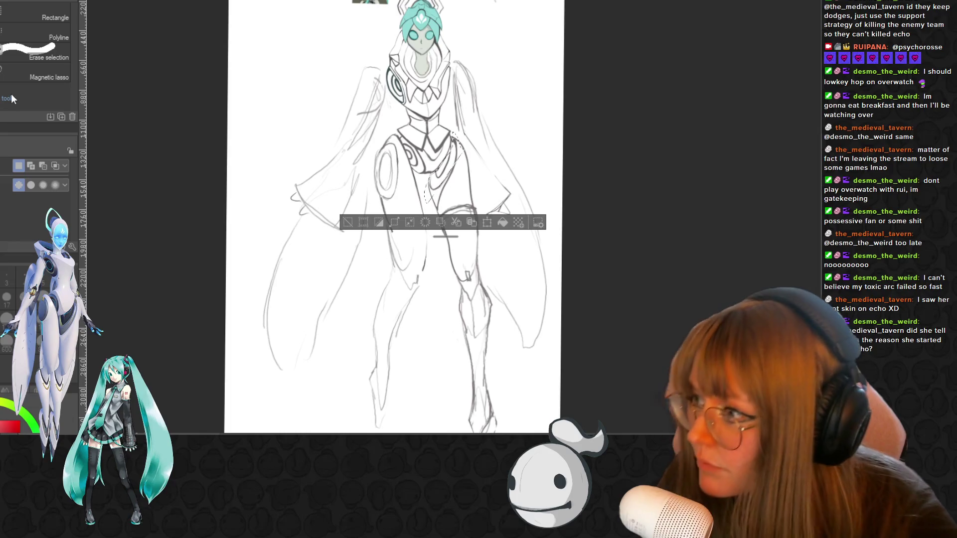
key(ctrl+d)
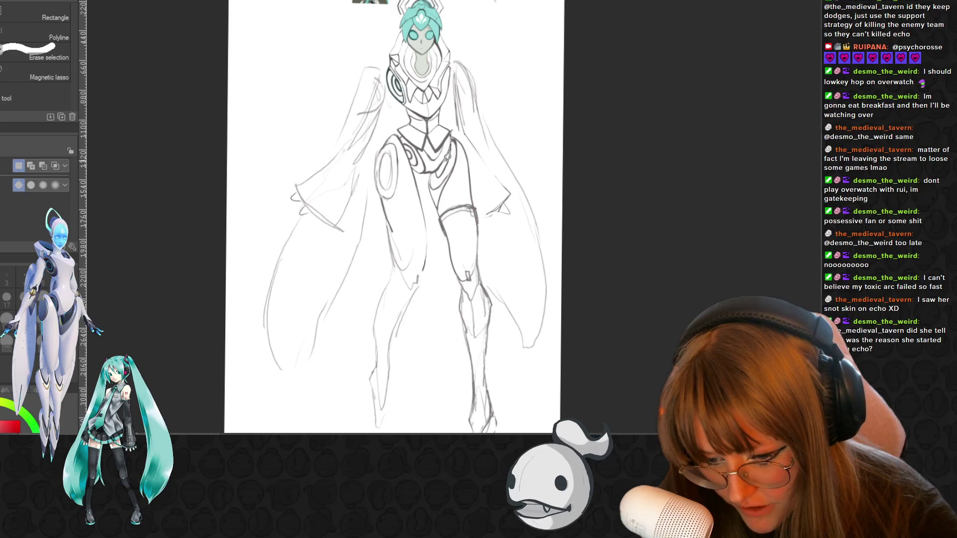
Lasso the whole right leg and start transforming it
mouse_move(434, 230)
mouse_down()
mouse_move(449, 348)
mouse_move(487, 118)
mouse_move(452, 35)
mouse_up()
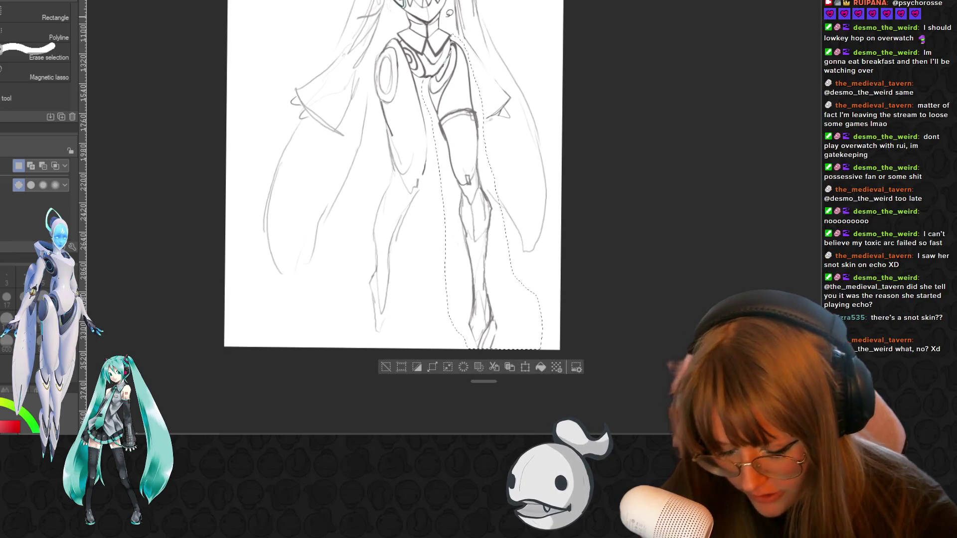
scroll(471, 195, up, 2)
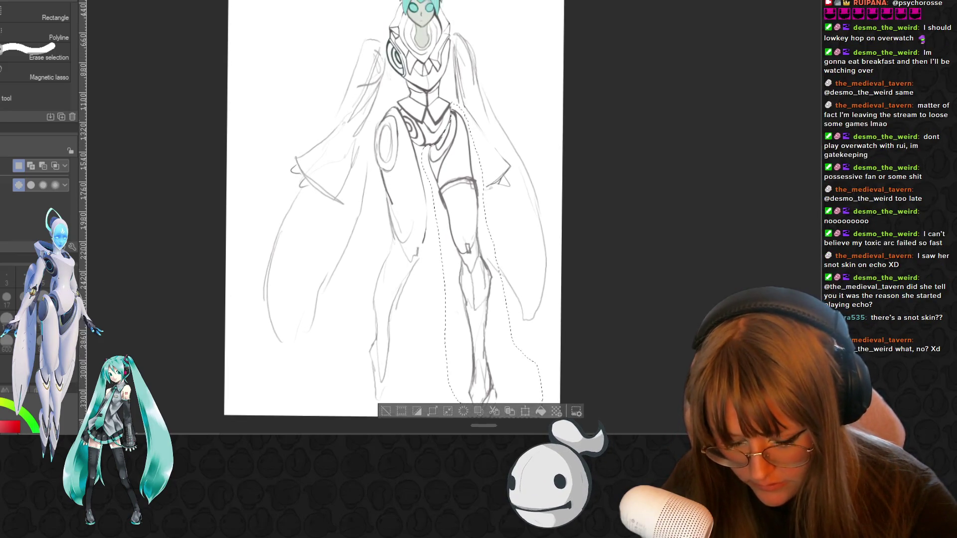
key(ctrl+t)
Shift the right leg slightly right and tilt it counterclockwise, then confirm the transform
drag(471, 196, 479, 186)
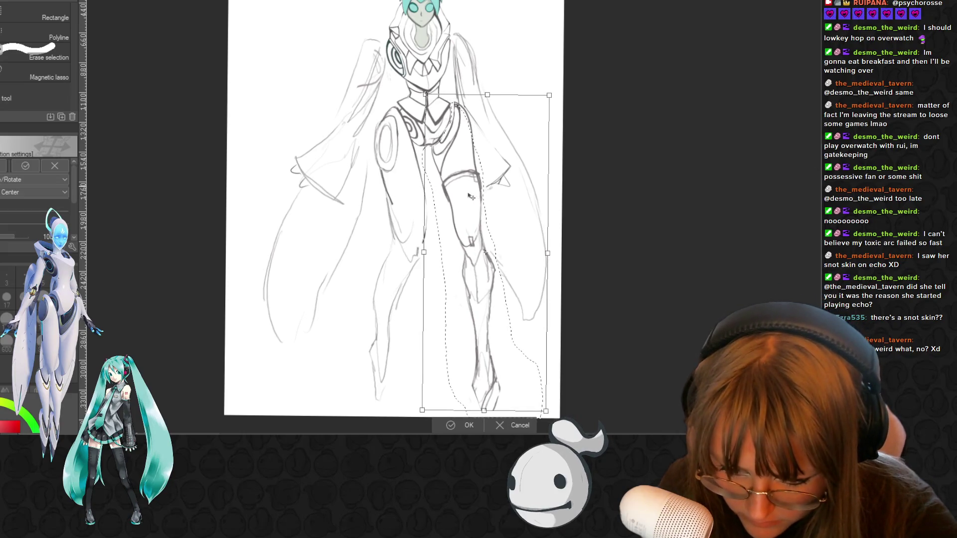
drag(575, 103, 577, 89)
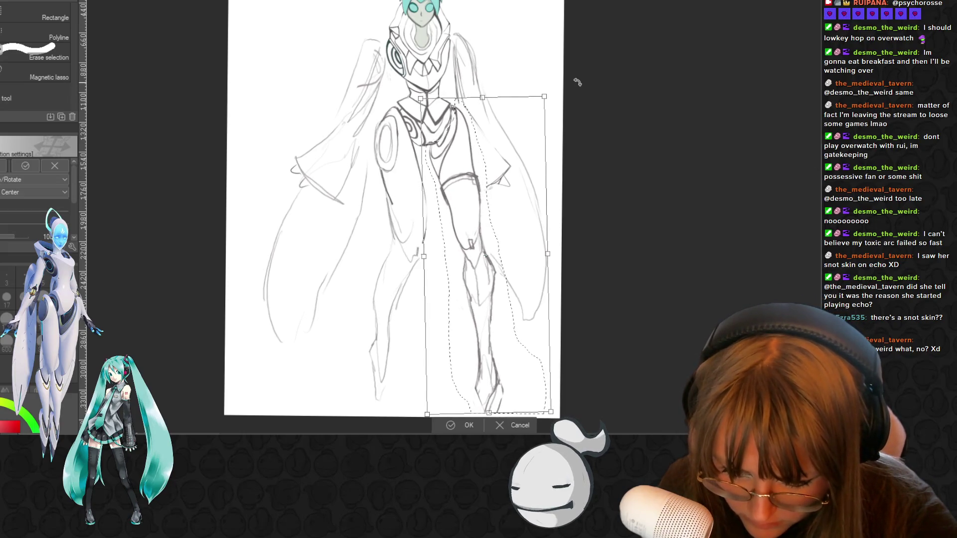
drag(472, 176, 476, 178)
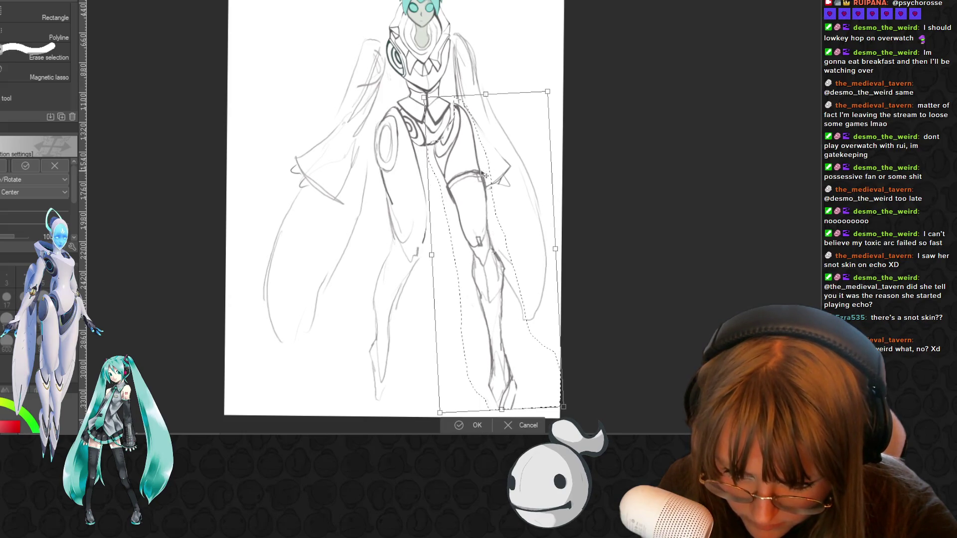
drag(484, 176, 483, 177)
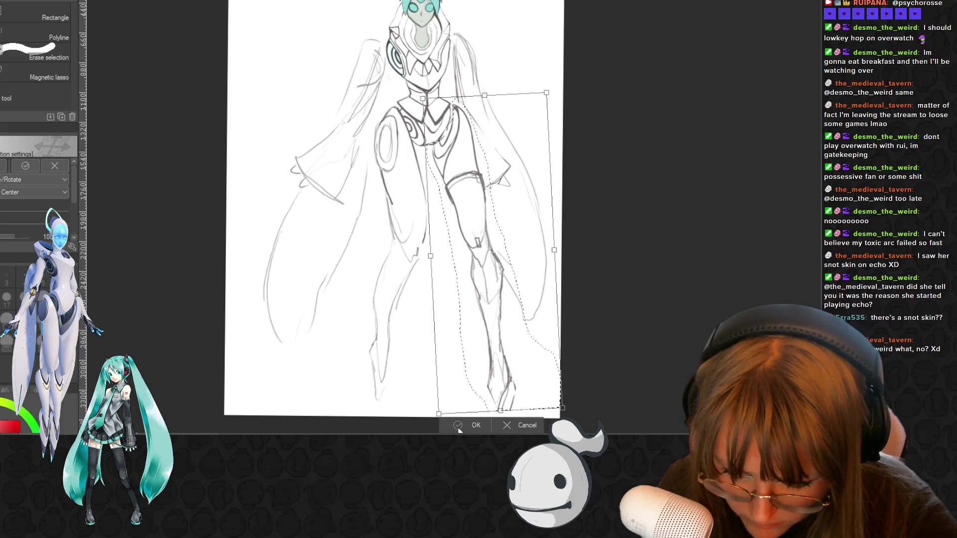
key(Return)
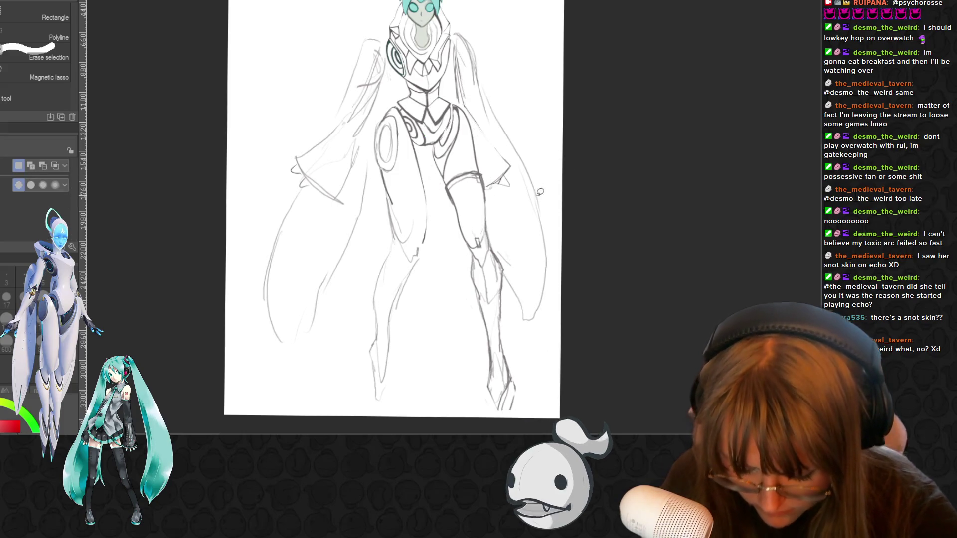
Return to the pencil, sampling a line colour from the drawing with the eyedropper
key(p)
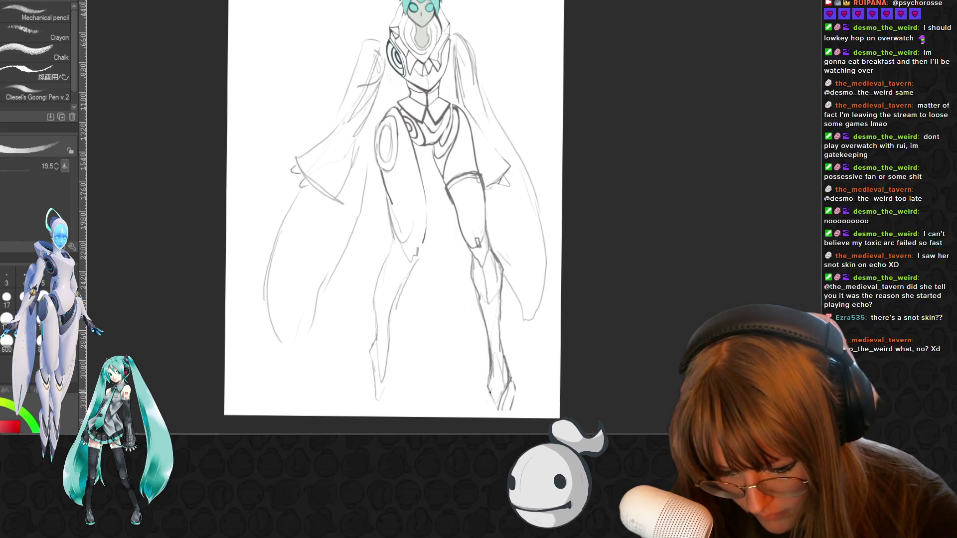
key(i)
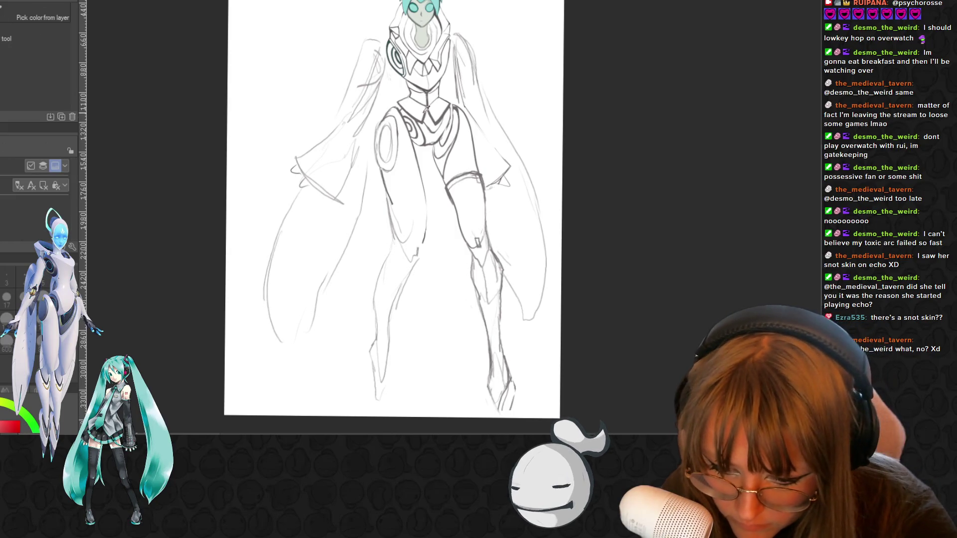
click(425, 114)
key(p)
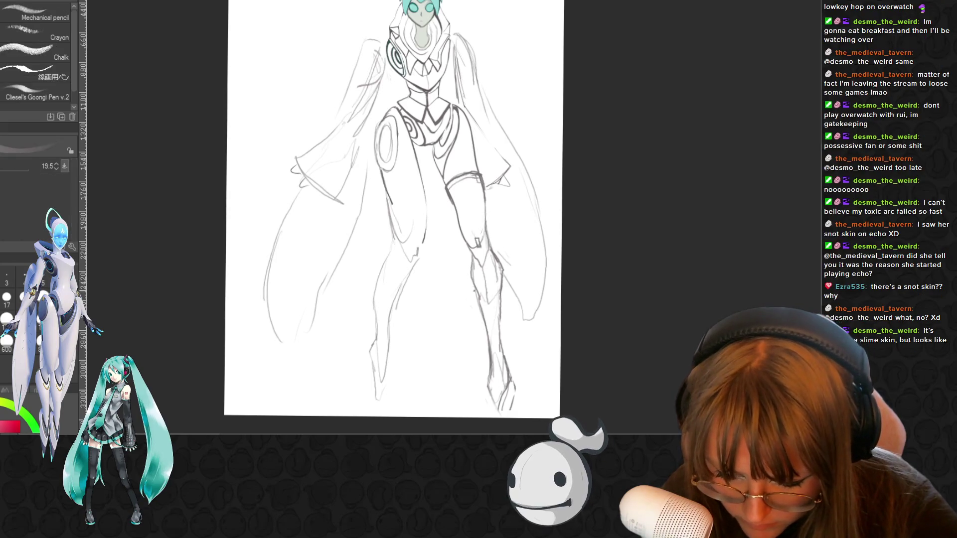
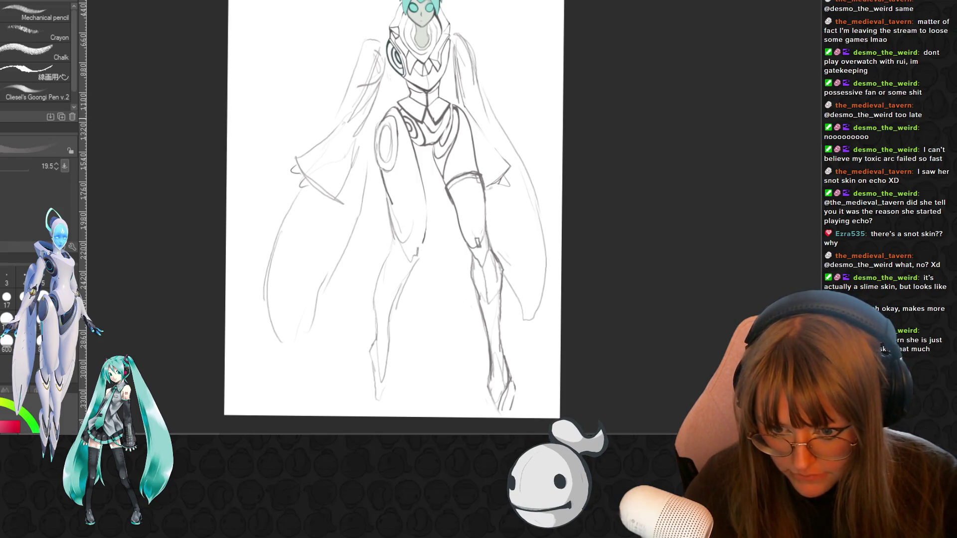
scroll(427, 134, down, 2)
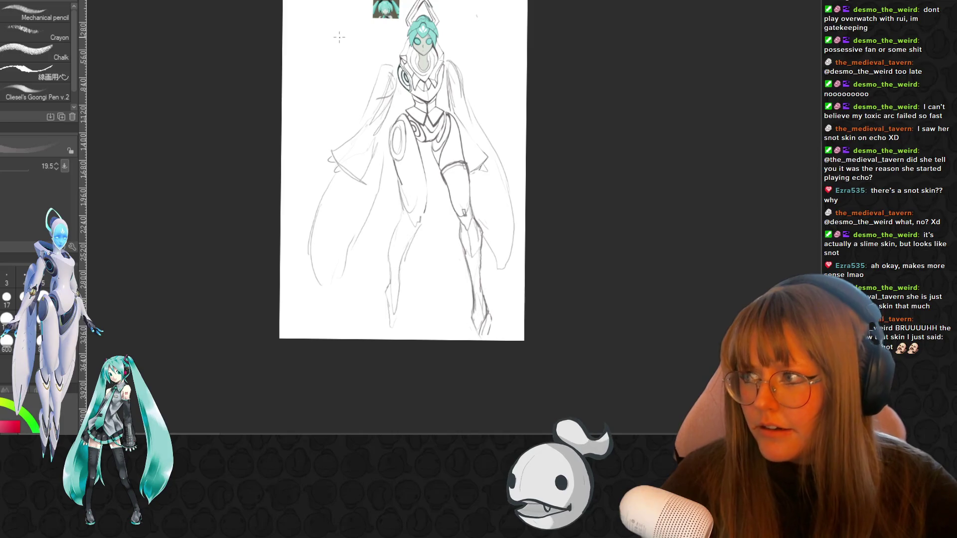
scroll(257, 161, down, 1)
scroll(257, 161, up, 1)
scroll(257, 161, up, 1)
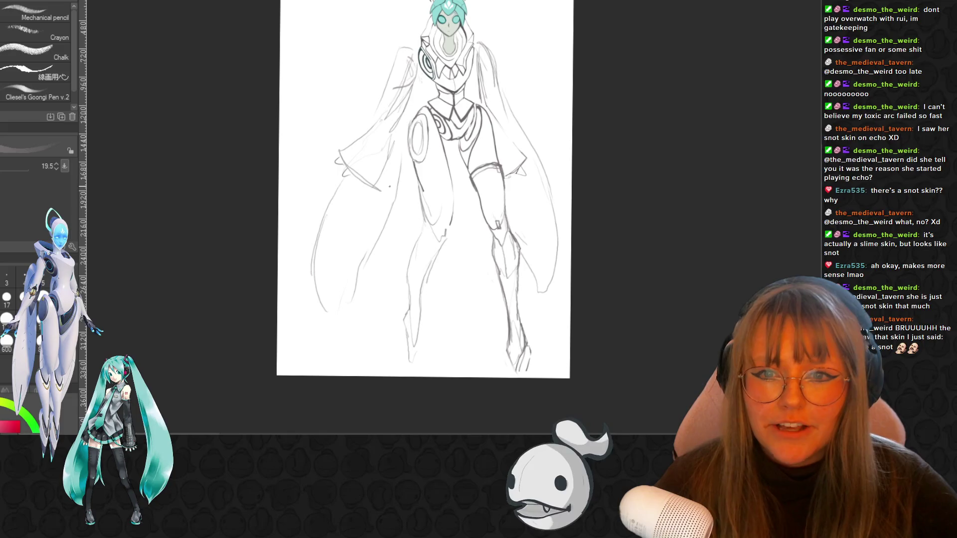
scroll(485, 248, up, 1)
scroll(544, 333, up, 1)
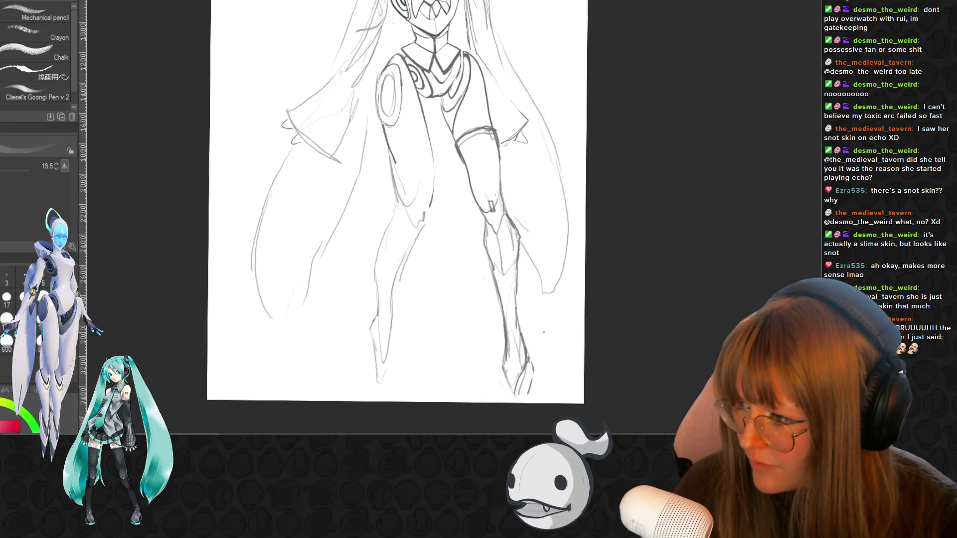
Close the right foot's outline with a short pencil stroke and undo the left foot's bottom line
key(e)
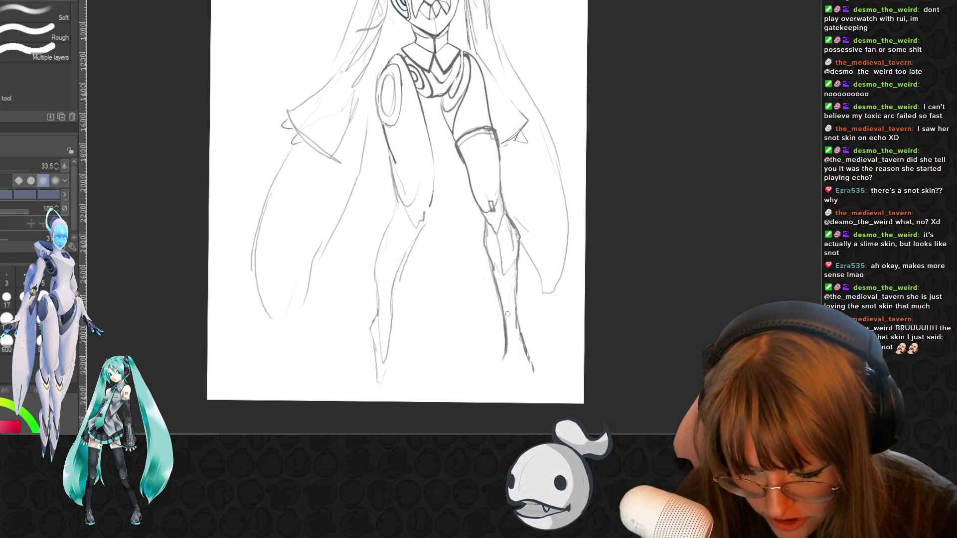
key(p)
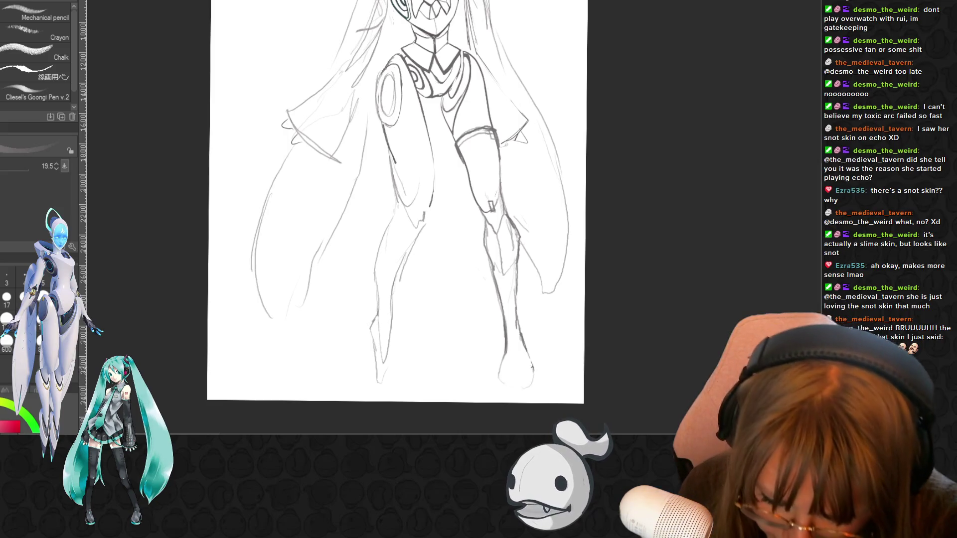
drag(500, 365, 532, 384)
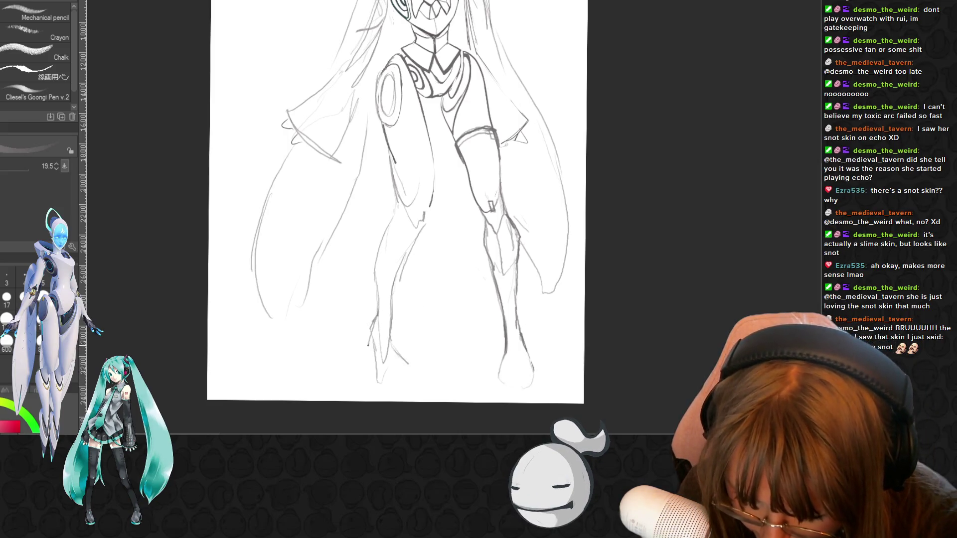
key(ctrl+z)
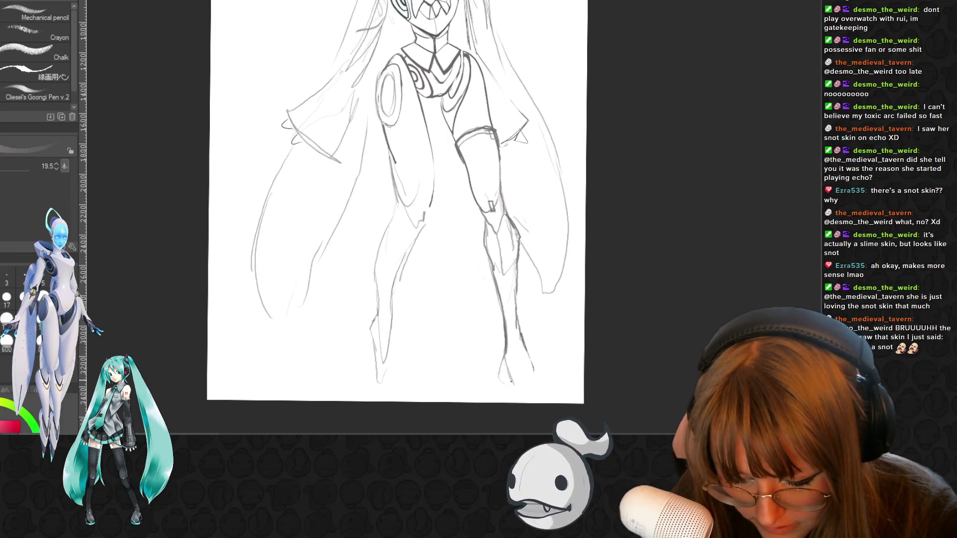
scroll(369, 136, down, 2)
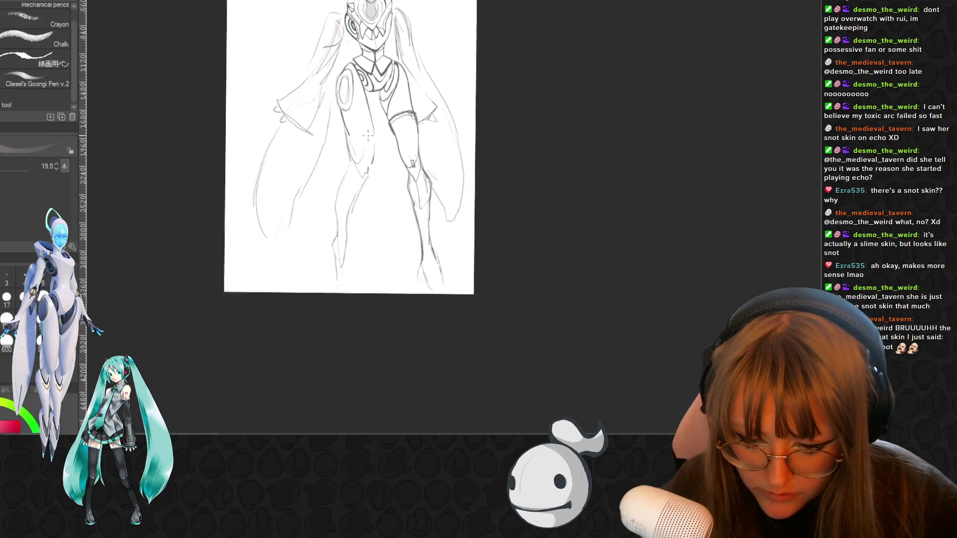
scroll(367, 136, down, 1)
drag(293, 108, 293, 161)
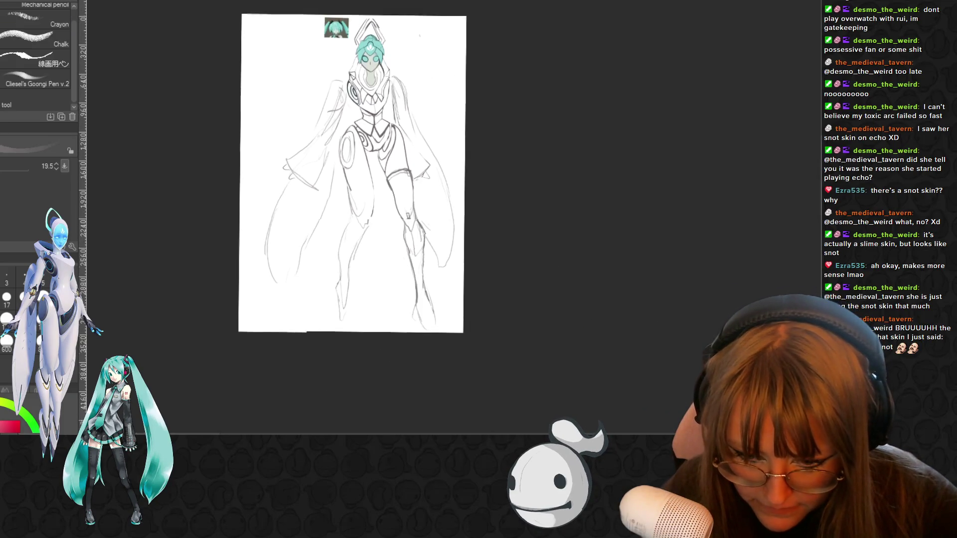
scroll(293, 161, up, 1)
scroll(293, 161, up, 1)
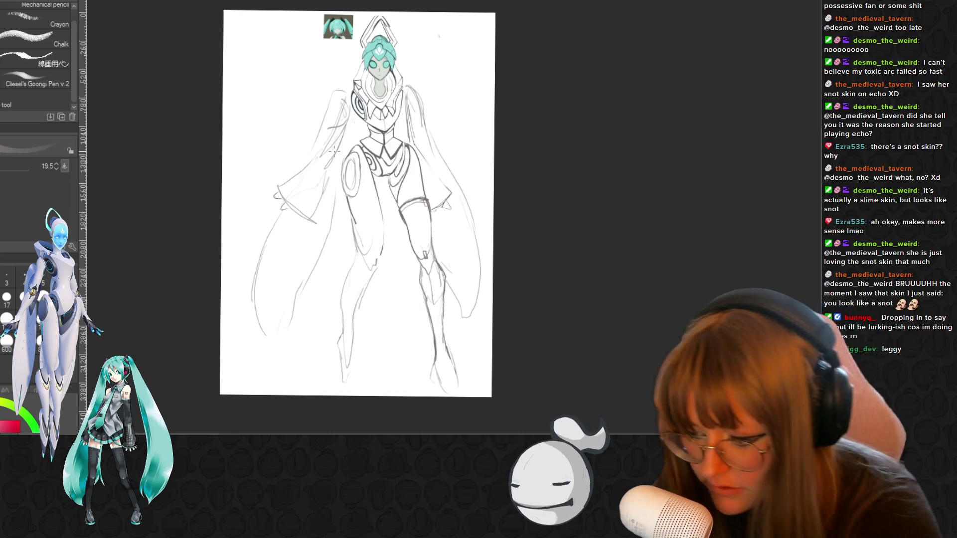
Lasso-select the figure's legs and lower cloak
key(m)
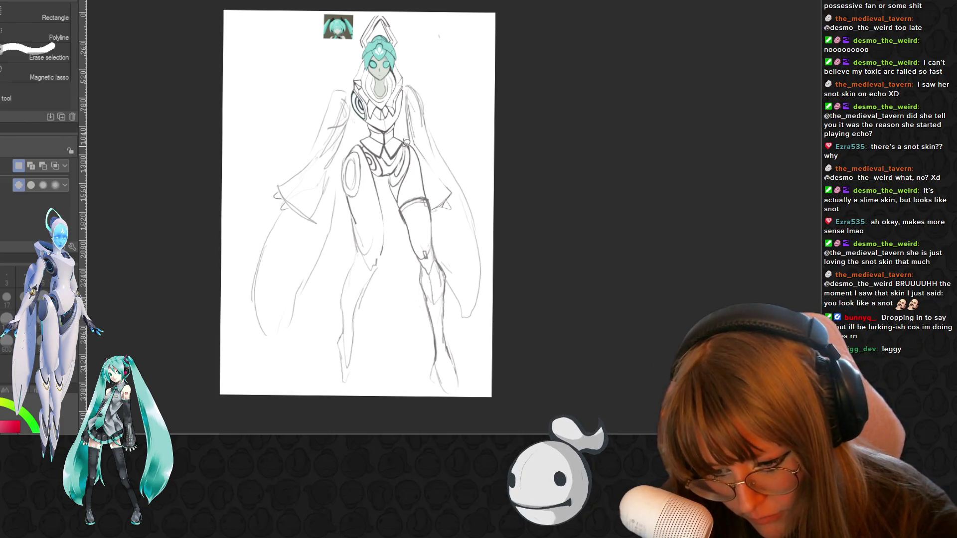
drag(405, 155, 389, 243)
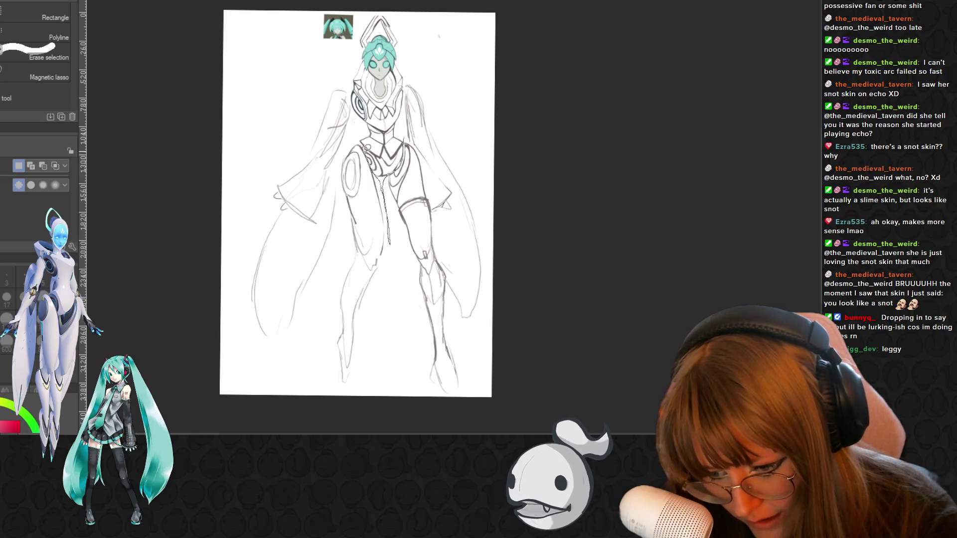
drag(368, 410, 468, 322)
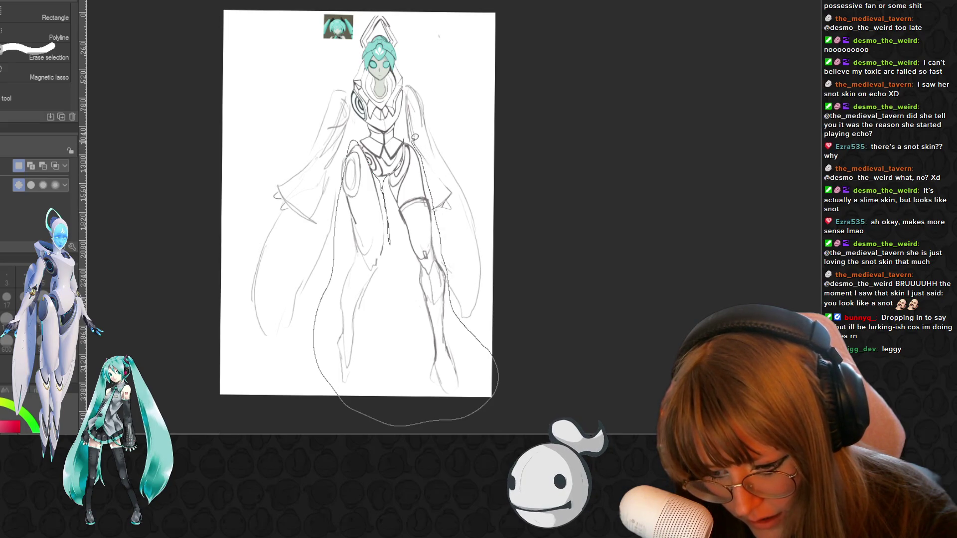
drag(419, 142, 407, 137)
Transform the selected lower body narrower and shorter, confirm it and clear the selection
key(ctrl+t)
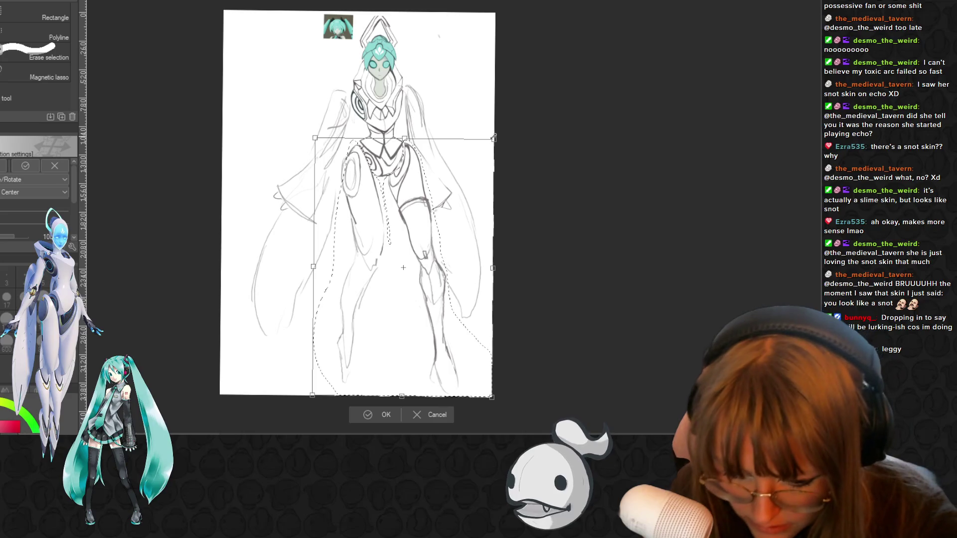
mouse_move(493, 138)
mouse_down()
mouse_move(420, 213)
mouse_move(421, 200)
mouse_move(421, 224)
mouse_up()
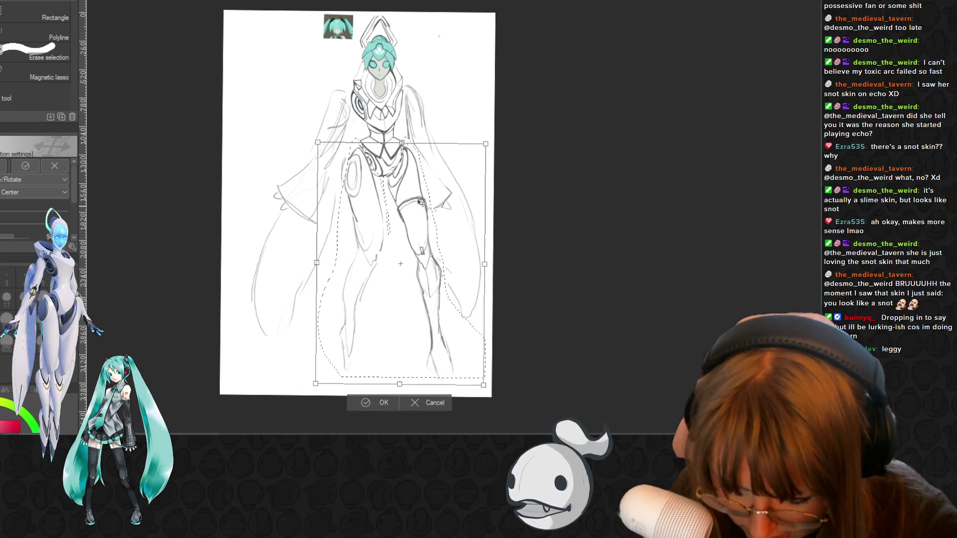
click(362, 401)
key(ctrl+d)
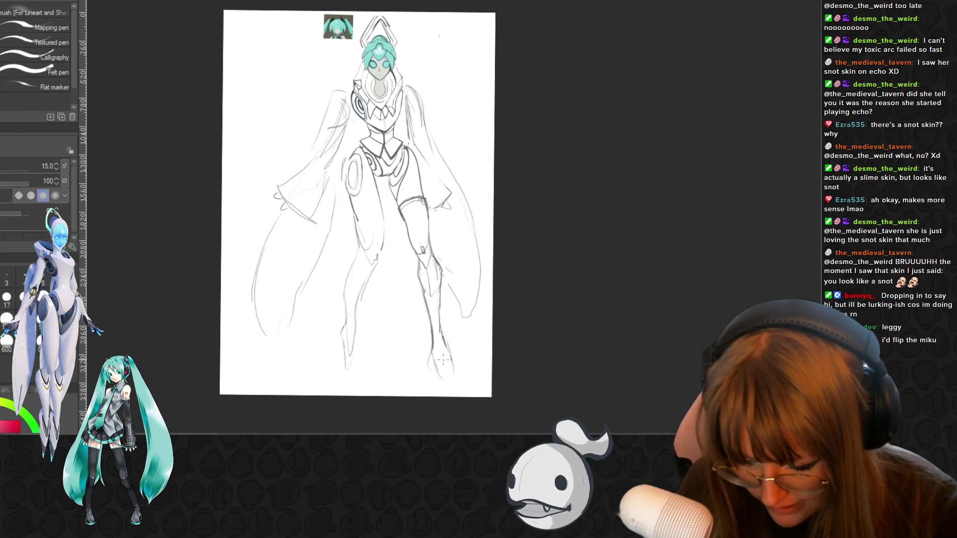
key(p)
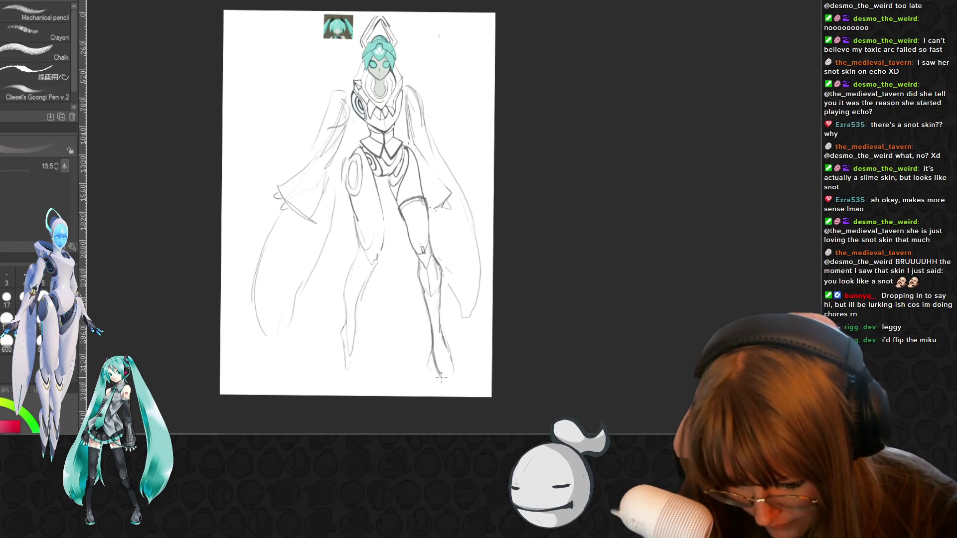
Add a pencil touch-up stroke on the lower right leg
drag(440, 369, 449, 369)
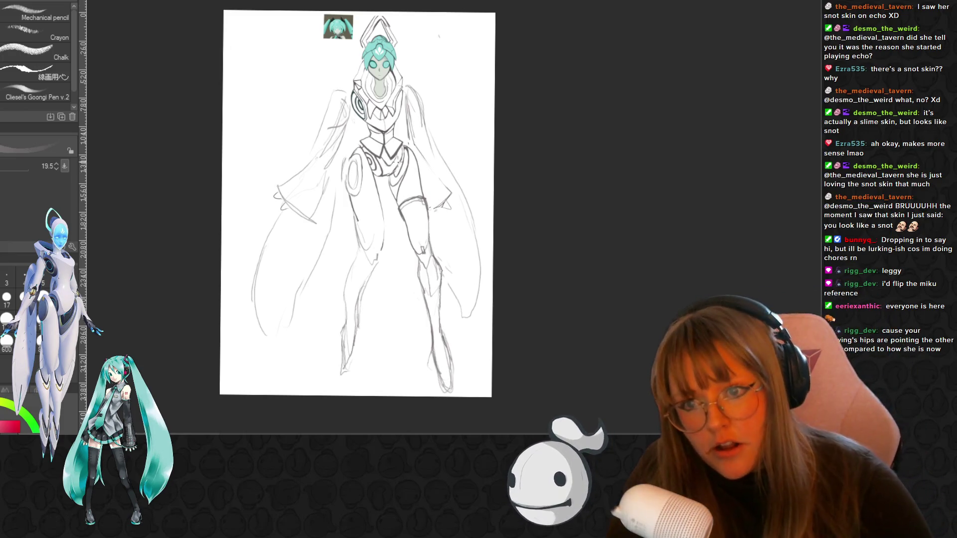
scroll(393, 182, up, 1)
scroll(348, 182, down, 1)
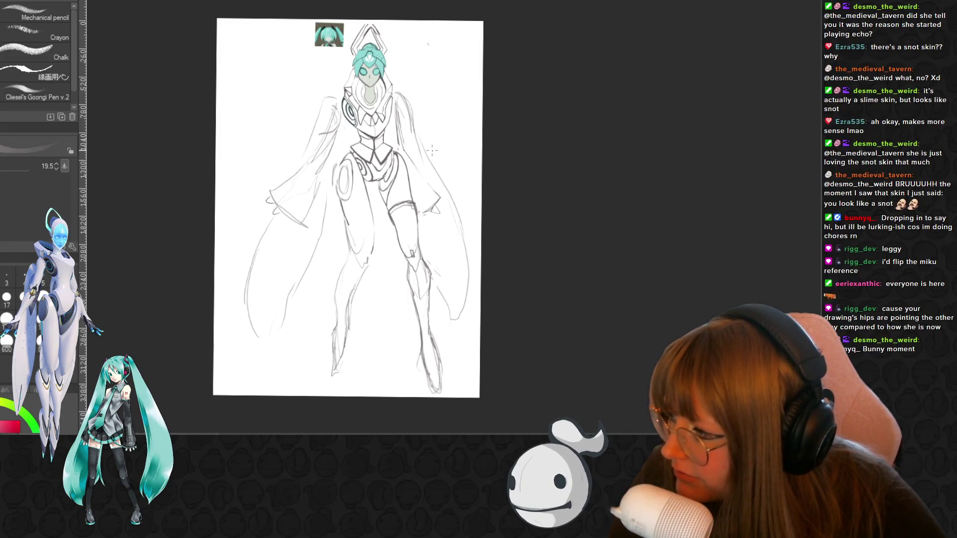
scroll(532, 118, up, 1)
scroll(260, 252, up, 1)
scroll(261, 252, down, 1)
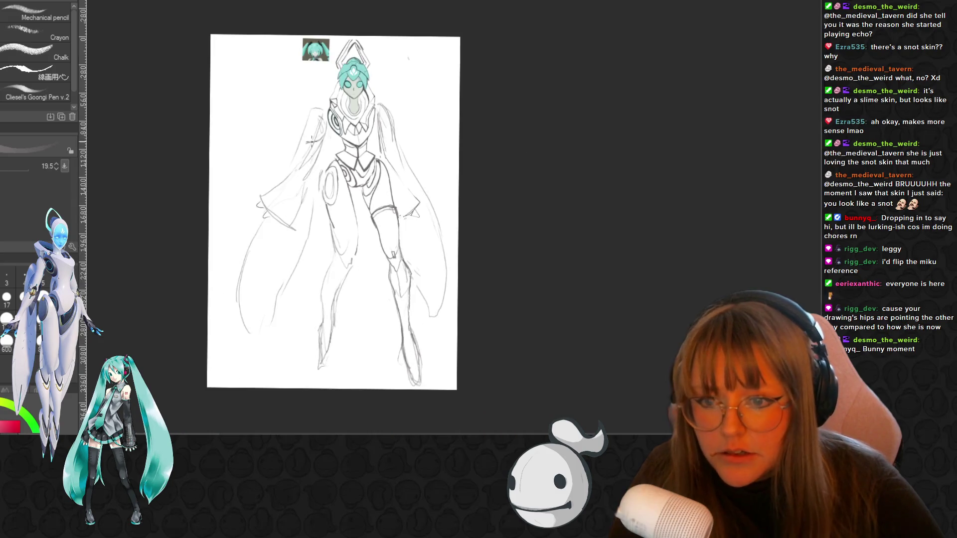
scroll(289, 127, up, 1)
scroll(289, 127, up, 2)
scroll(315, 172, up, 1)
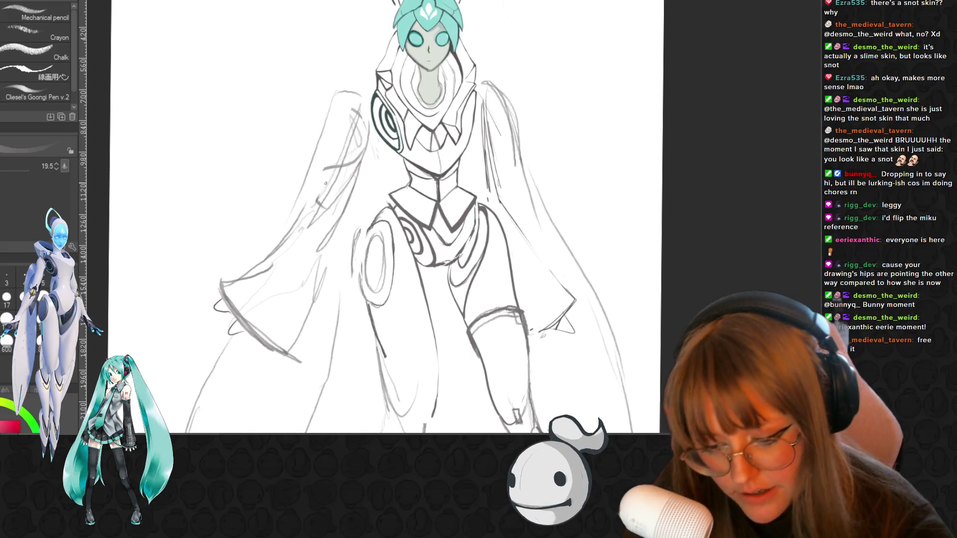
Pencil a new line down the left cloak and darken its edge
drag(329, 228, 316, 310)
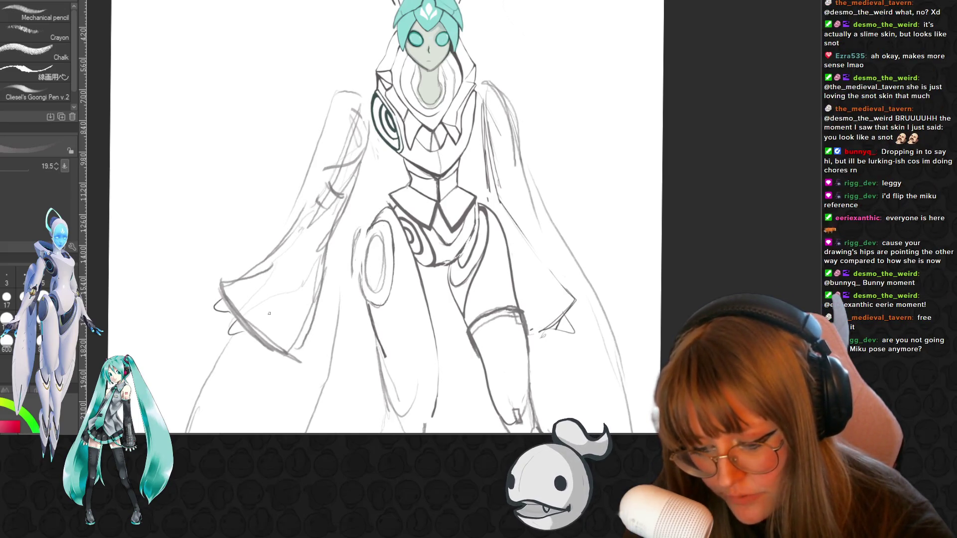
drag(224, 281, 303, 223)
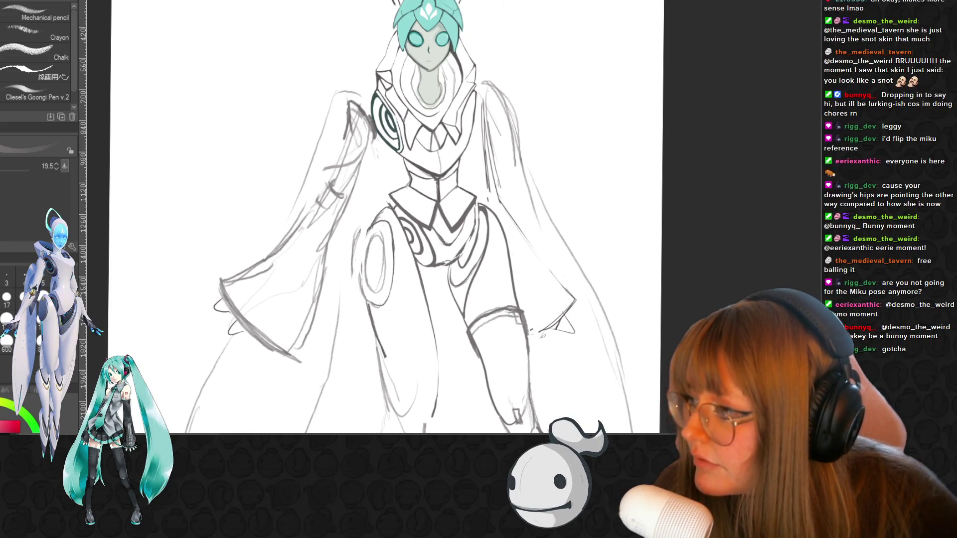
drag(364, 132, 342, 142)
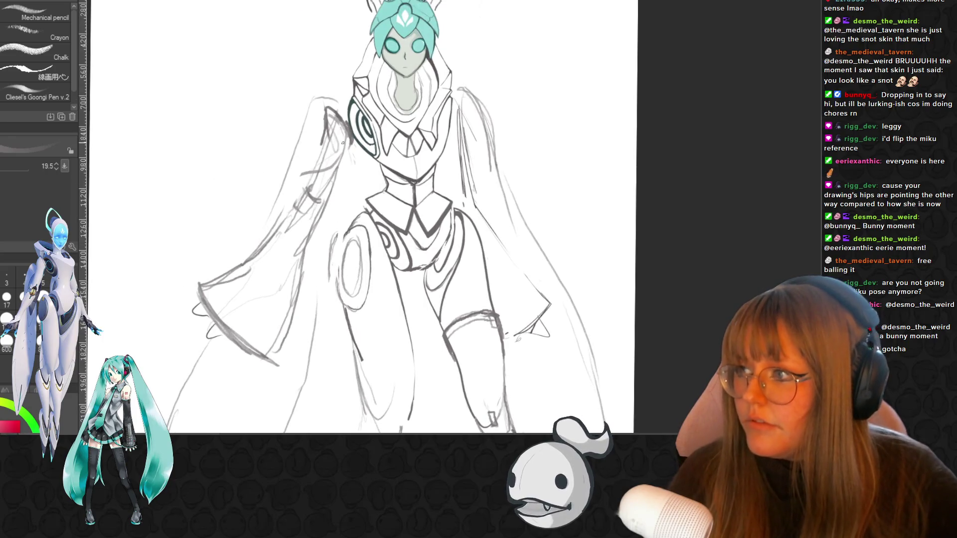
scroll(343, 142, up, 1)
Erase old strokes near the left shoulder and add short pencil strokes to the left arm
key(e)
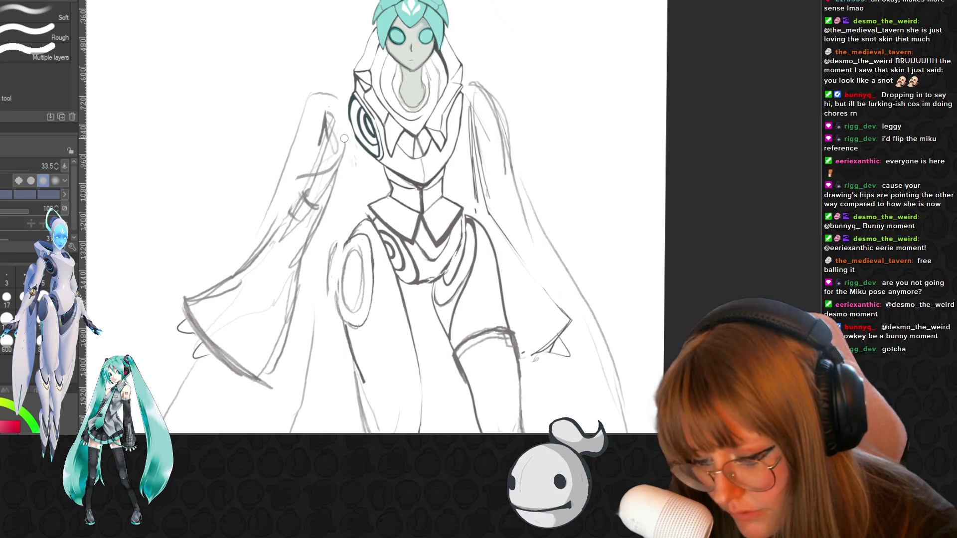
drag(344, 138, 332, 104)
key(p)
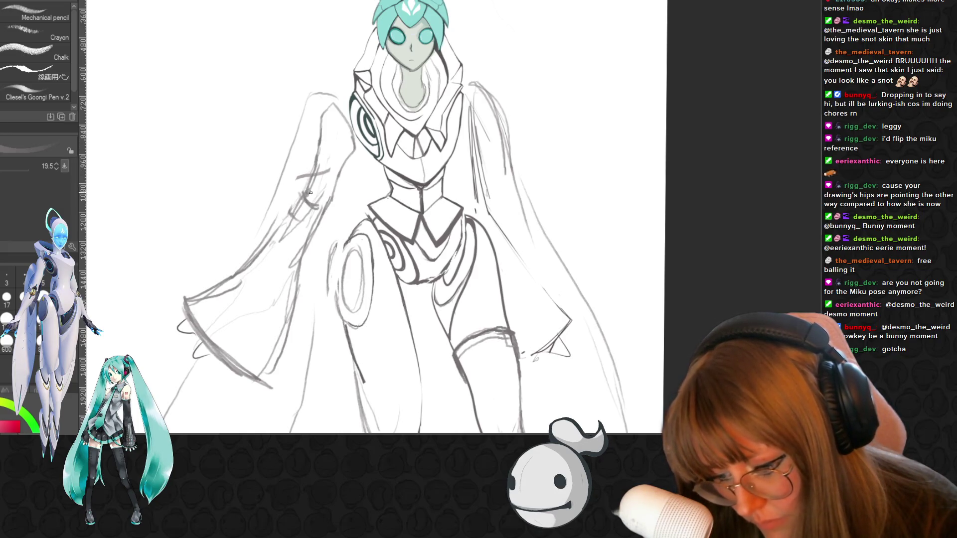
mouse_move(310, 187)
mouse_down()
mouse_move(320, 203)
mouse_move(334, 195)
mouse_up()
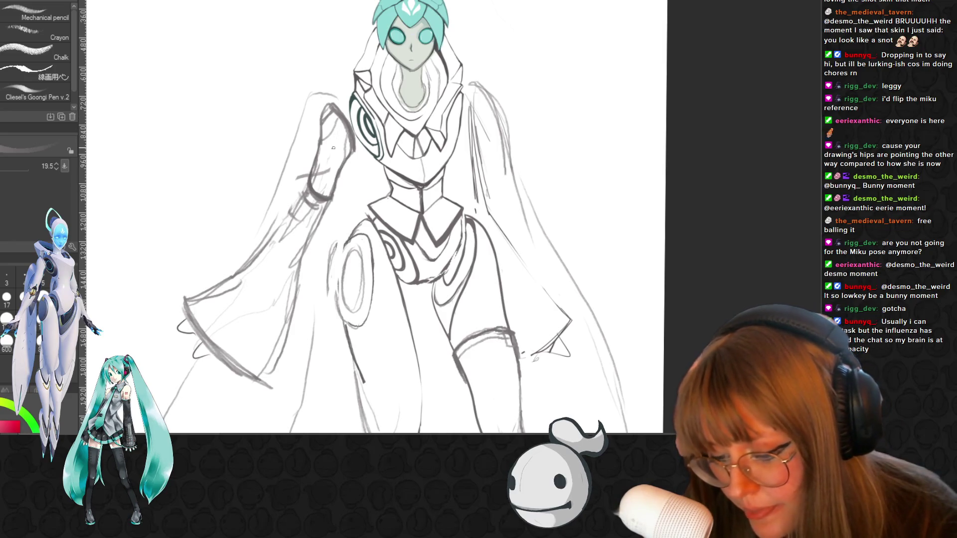
key(e)
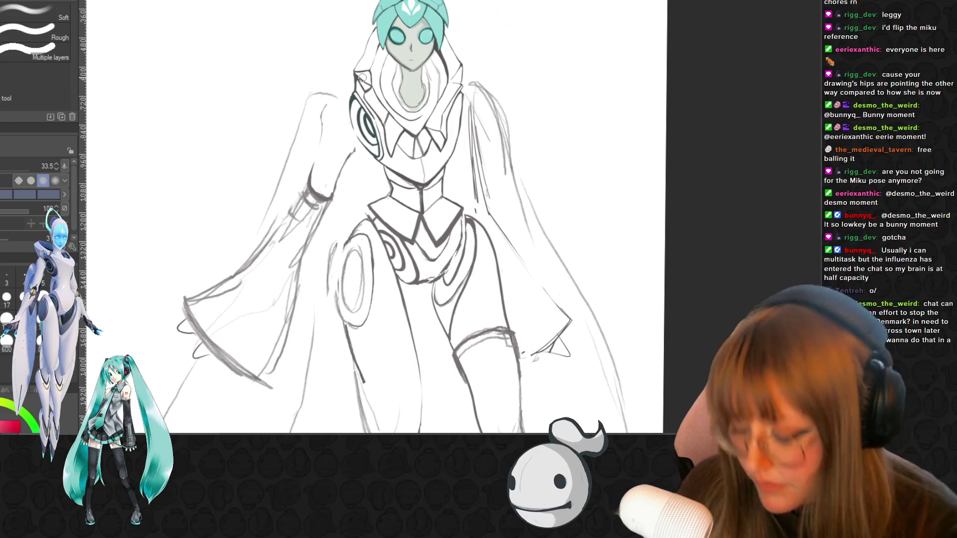
Sketch a curve along the shoulder, then ready the thinner inking pen
key(p)
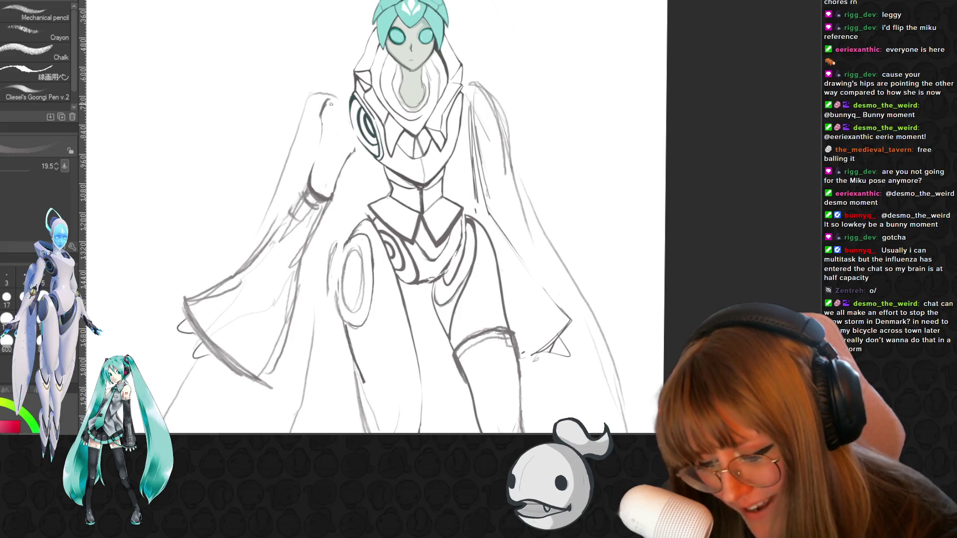
drag(329, 100, 346, 113)
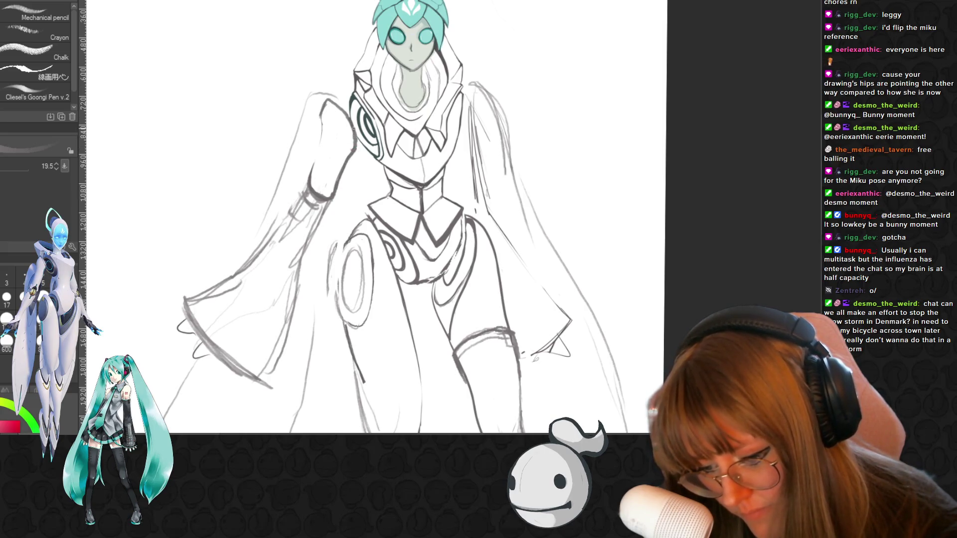
key(p)
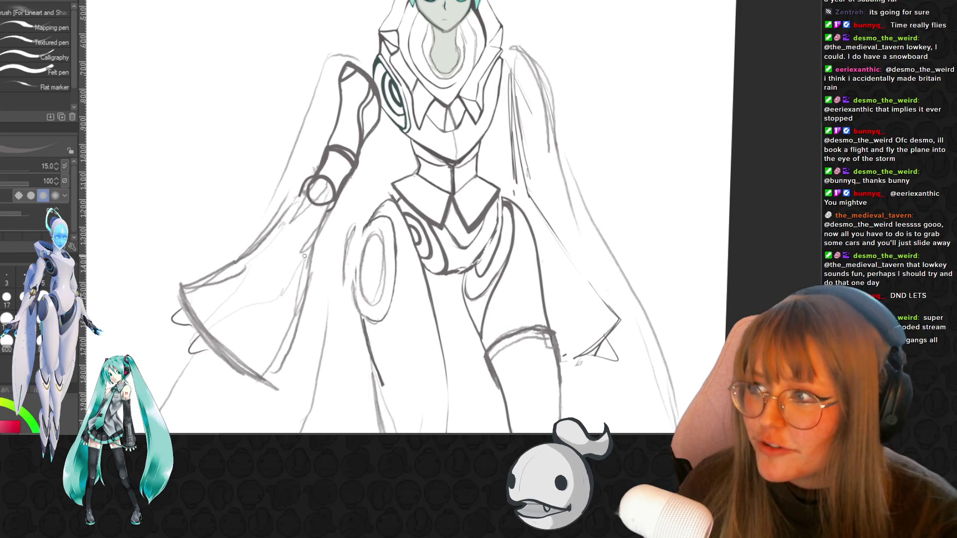
Erase the stray cape line and the tip of the thick cape stroke on the left
key(e)
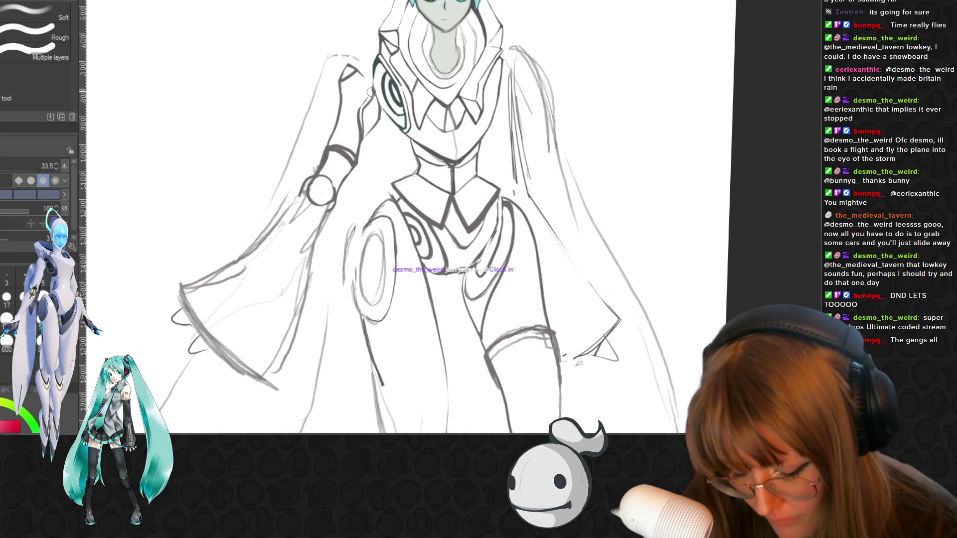
key(k)
key(p)
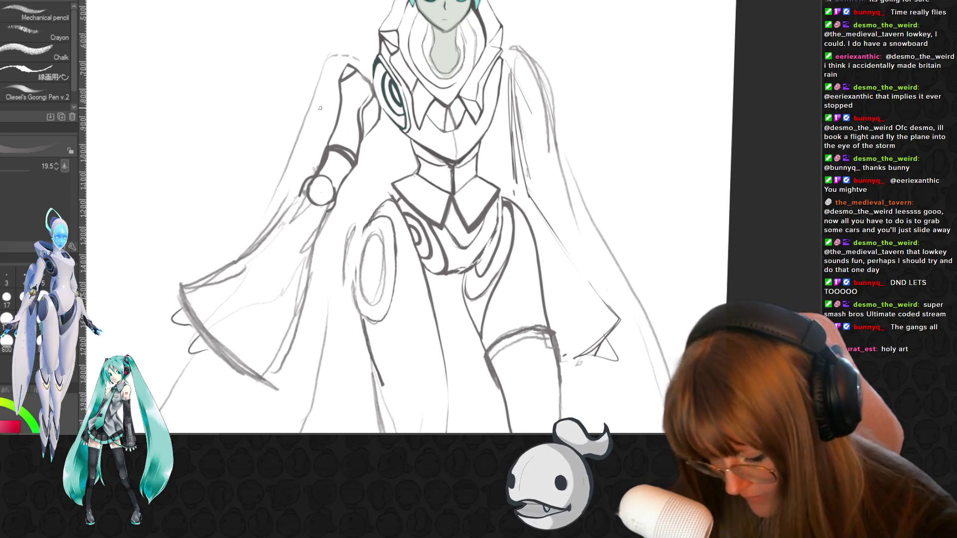
key(e)
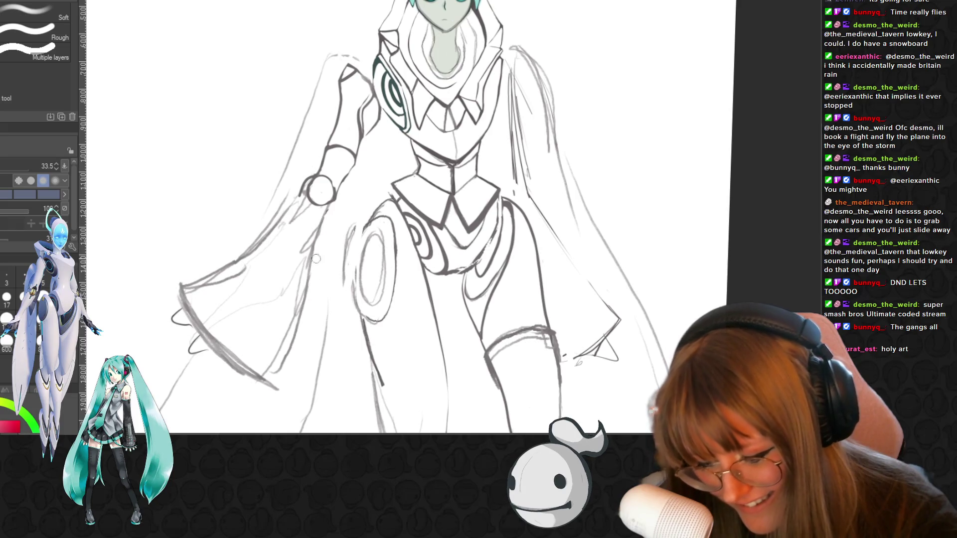
drag(307, 276, 293, 348)
drag(278, 385, 260, 378)
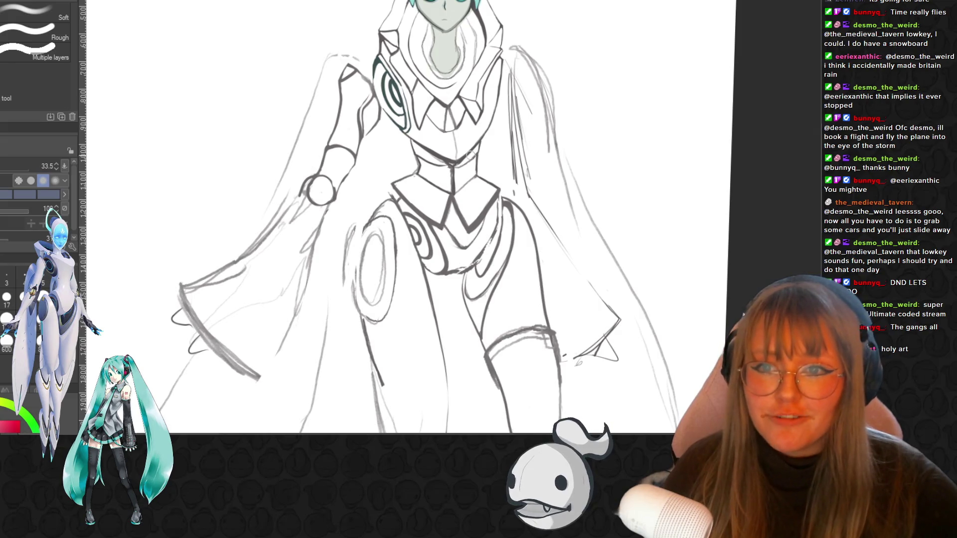
scroll(326, 245, down, 2)
scroll(548, 159, down, 1)
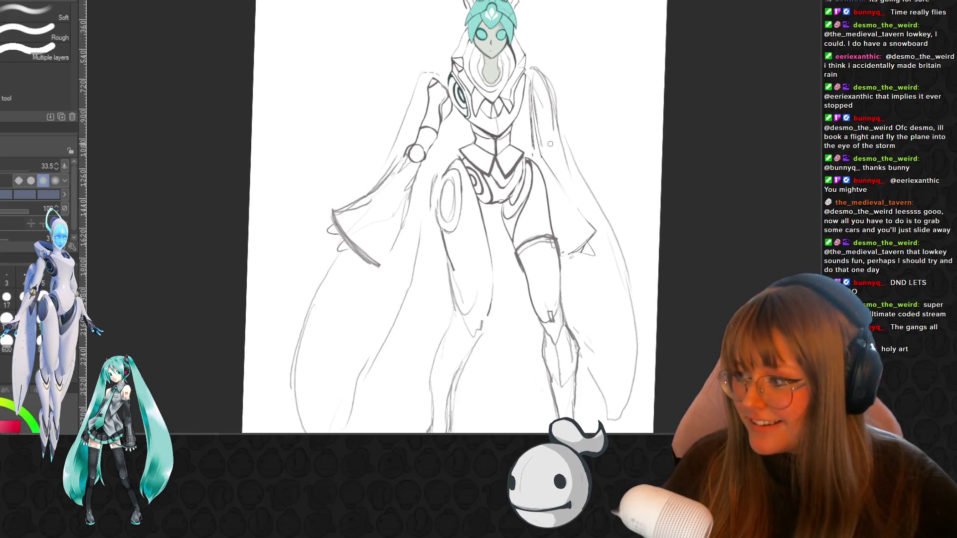
drag(549, 158, 544, 97)
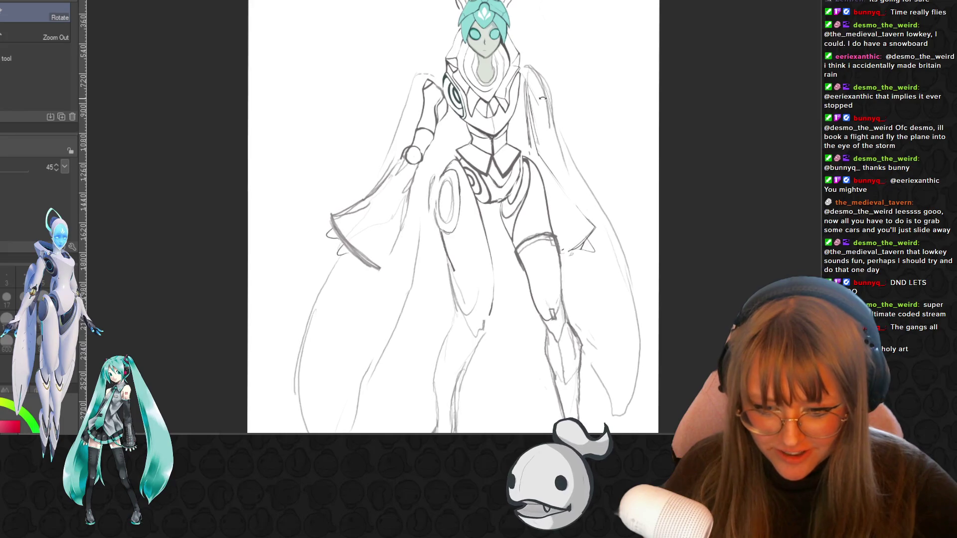
scroll(464, 218, up, 1)
scroll(463, 217, up, 1)
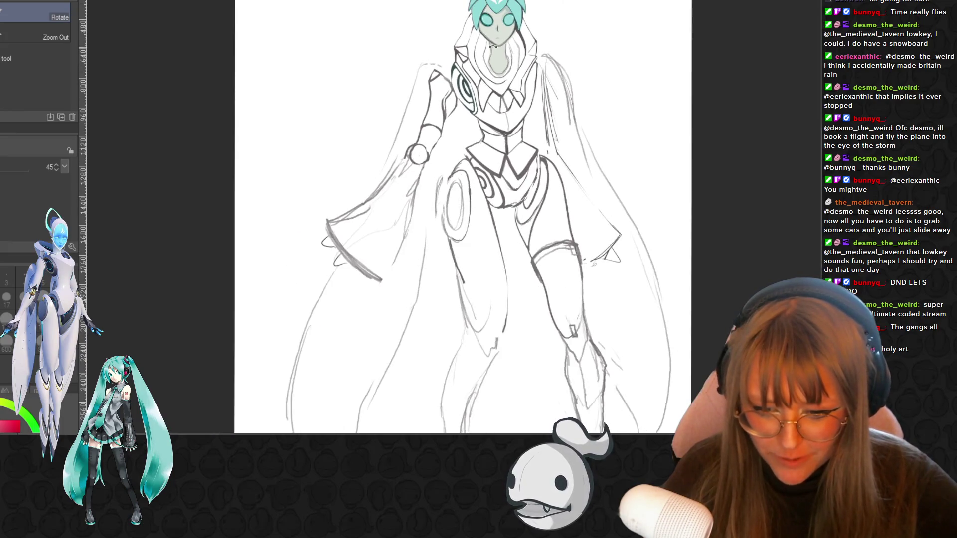
scroll(463, 217, up, 2)
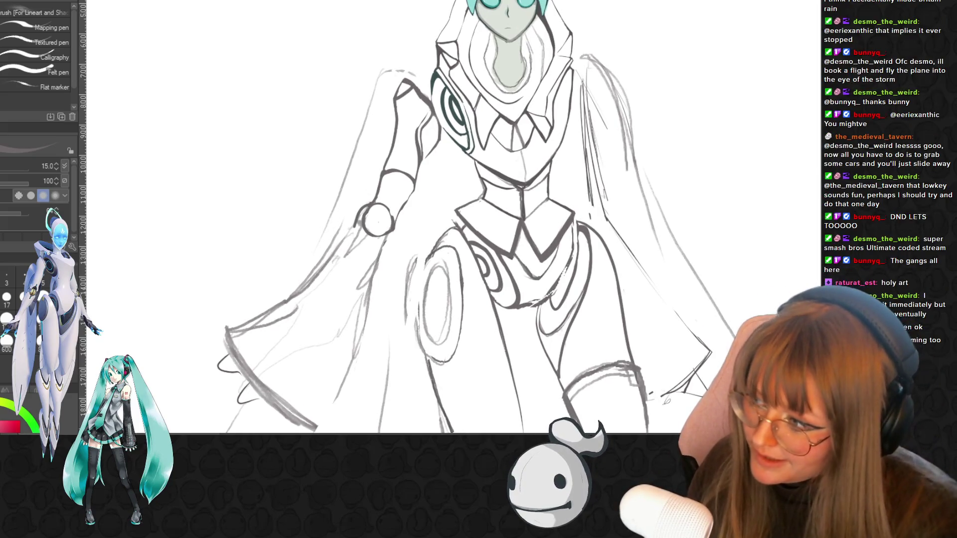
scroll(228, 346, up, 1)
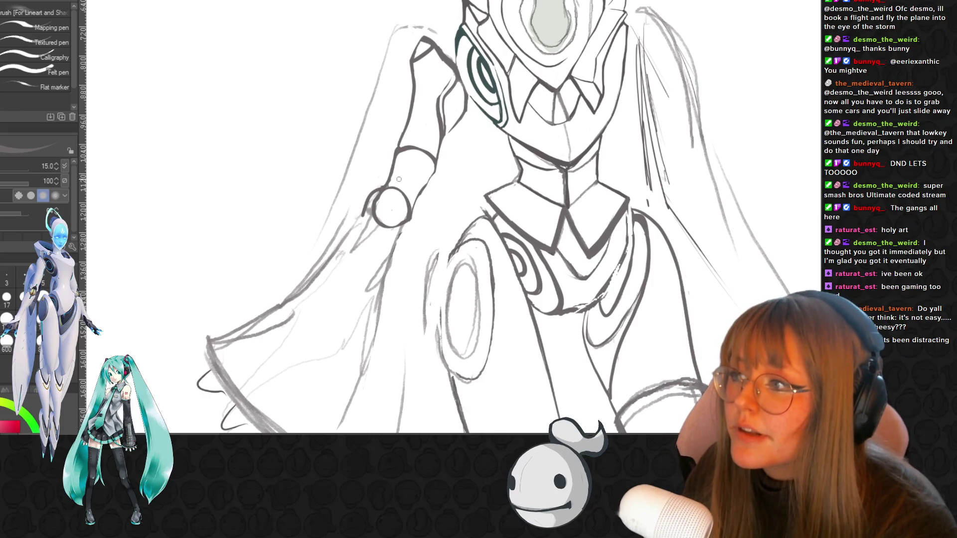
Ink hand detail inside the placeholder circle and clean it up with the eraser
drag(387, 196, 380, 223)
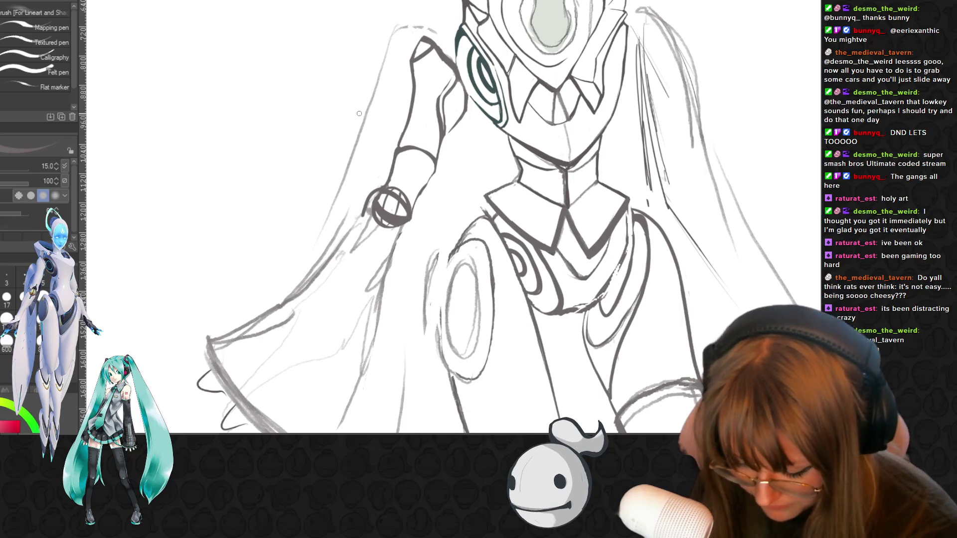
key(e)
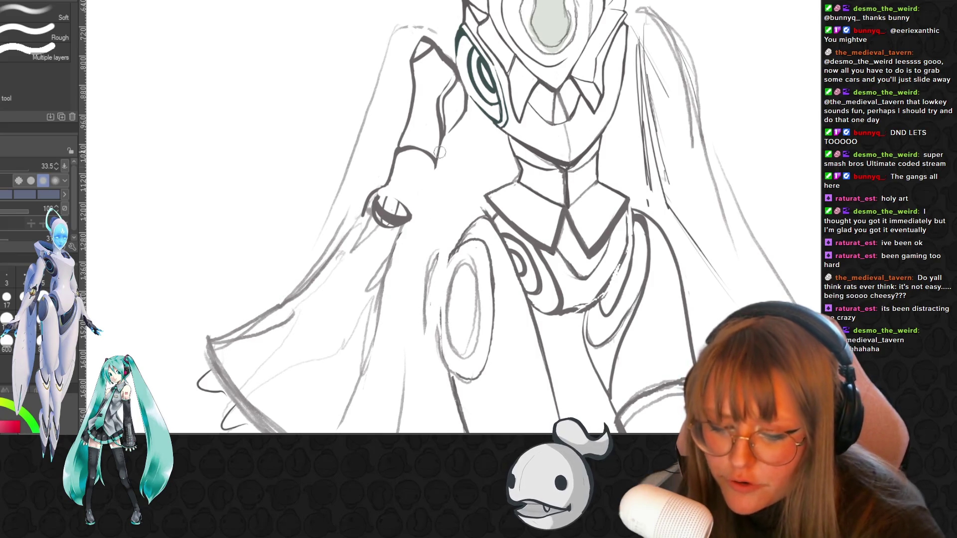
key(p)
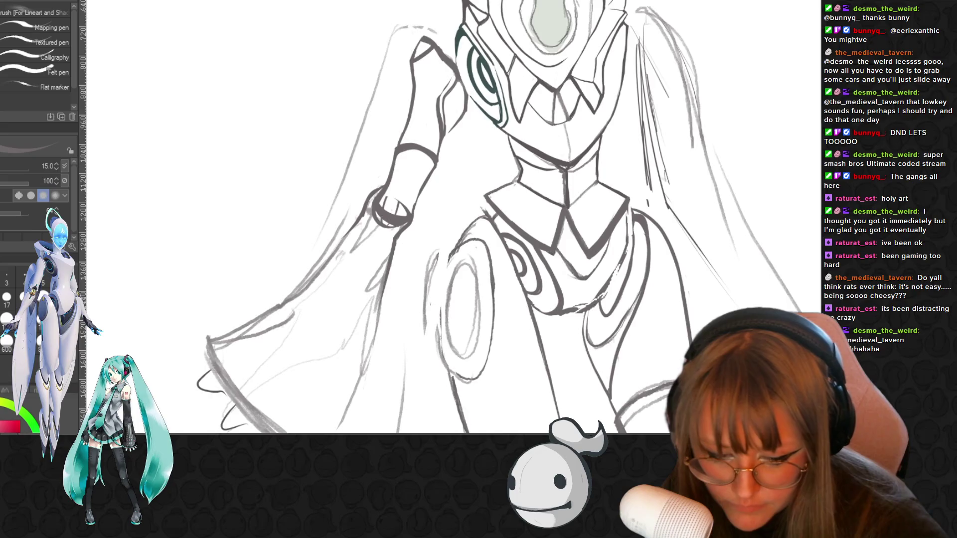
scroll(807, 208, down, 3)
Ink the long inner edge and darken the lower edge of the left bell sleeve
drag(316, 364, 389, 151)
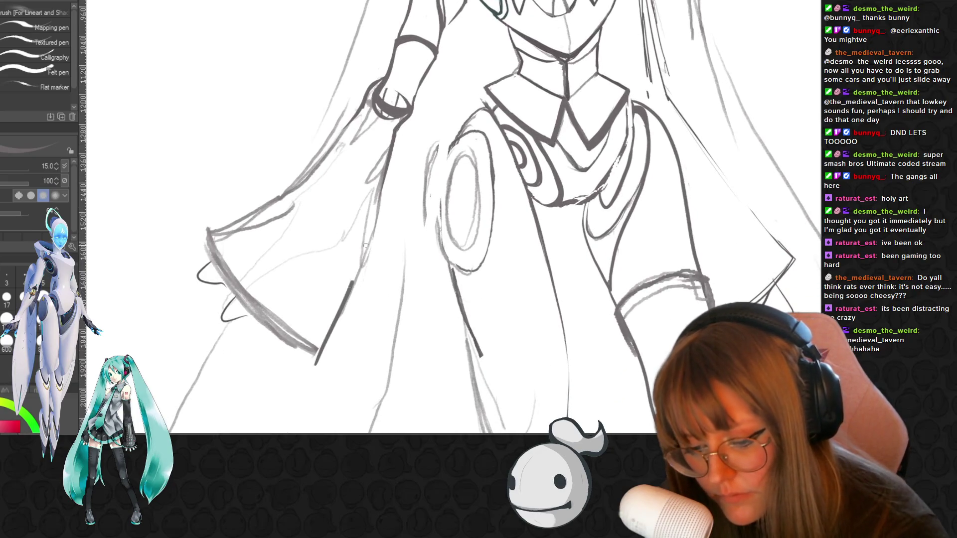
mouse_move(363, 243)
mouse_down()
mouse_move(310, 365)
mouse_move(351, 280)
mouse_up()
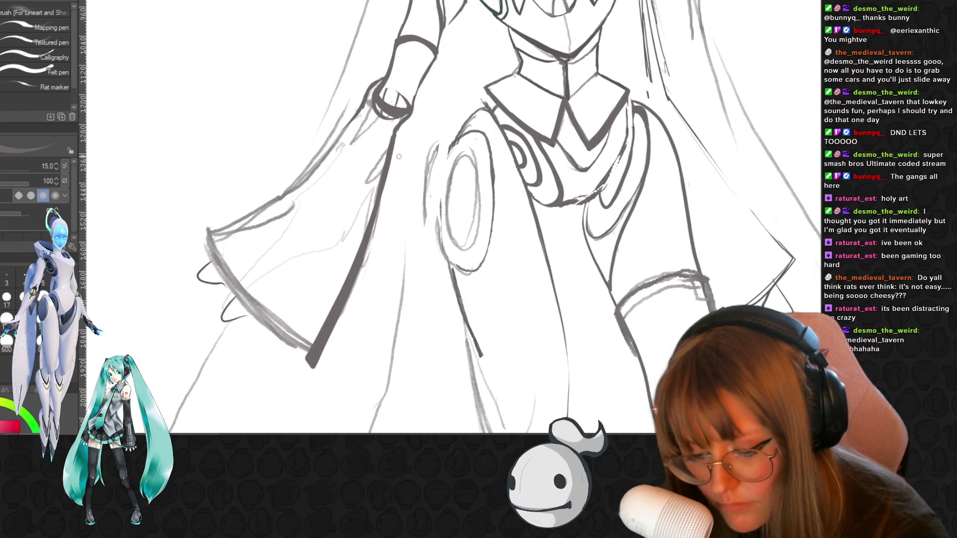
drag(223, 253, 303, 362)
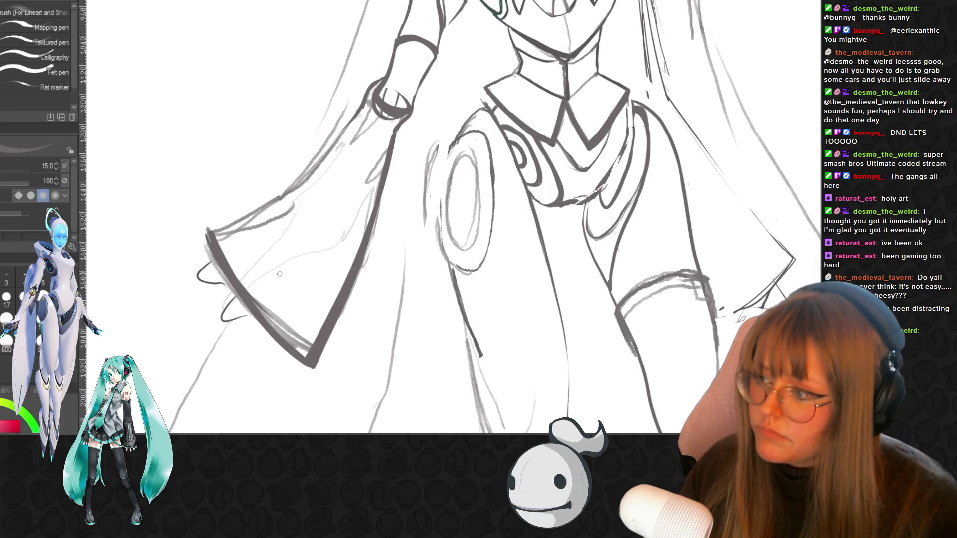
scroll(584, 247, down, 2)
scroll(584, 248, down, 2)
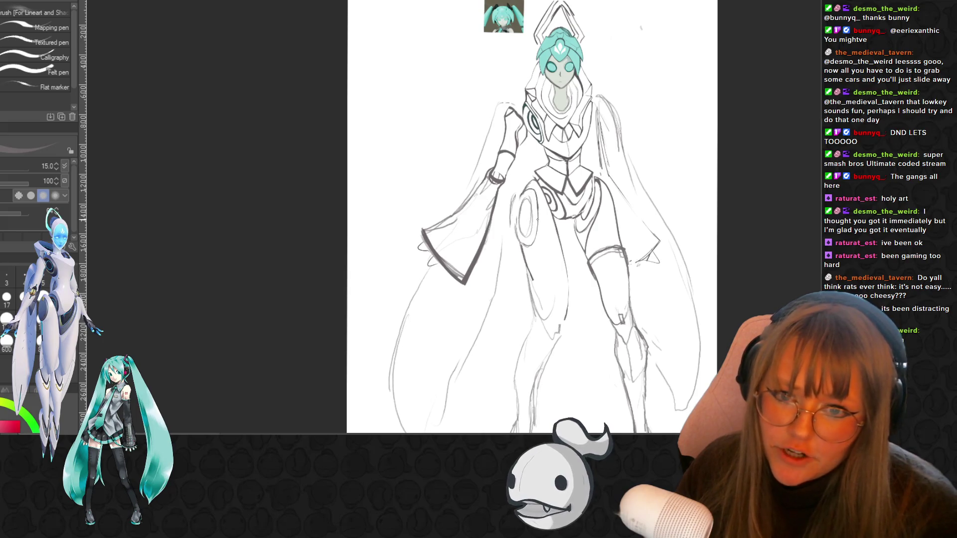
scroll(508, 197, up, 1)
scroll(508, 197, up, 1)
scroll(509, 198, up, 1)
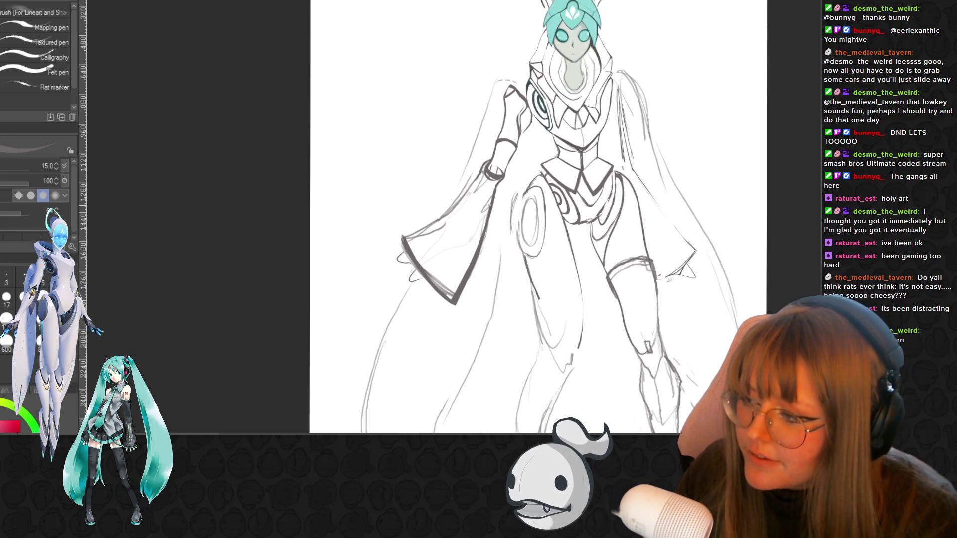
scroll(435, 151, up, 1)
scroll(483, 128, up, 1)
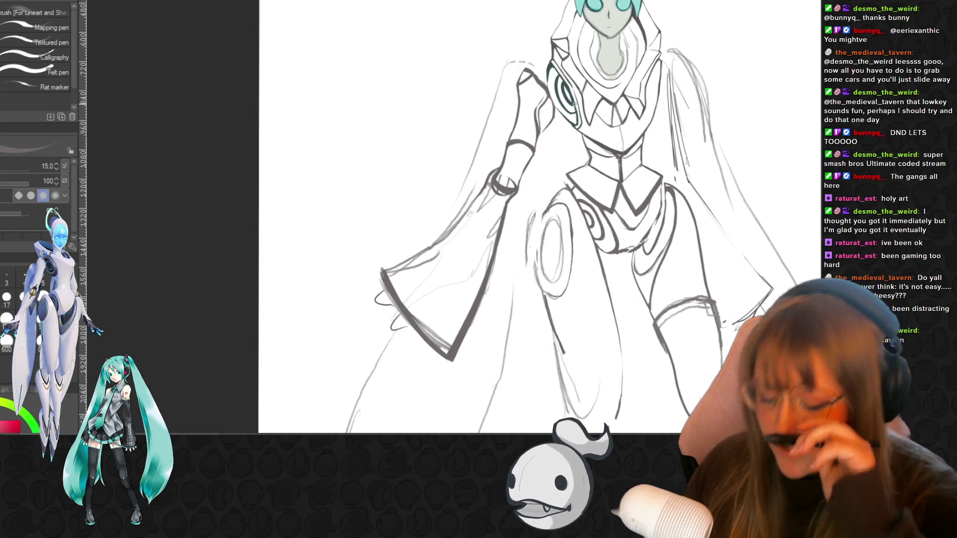
Erase the thick sleeve strokes and lighten sketch marks below the hand
key(e)
drag(500, 225, 486, 273)
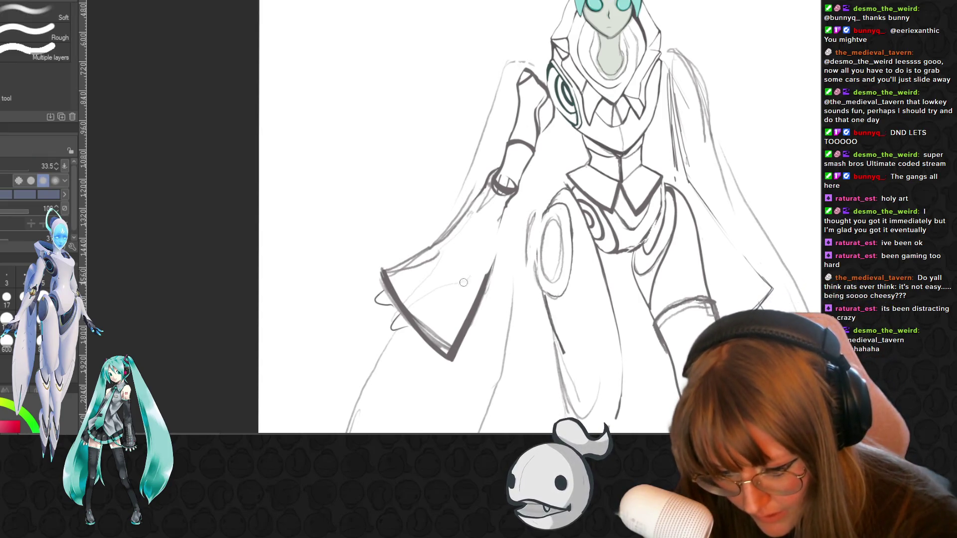
drag(383, 259, 447, 267)
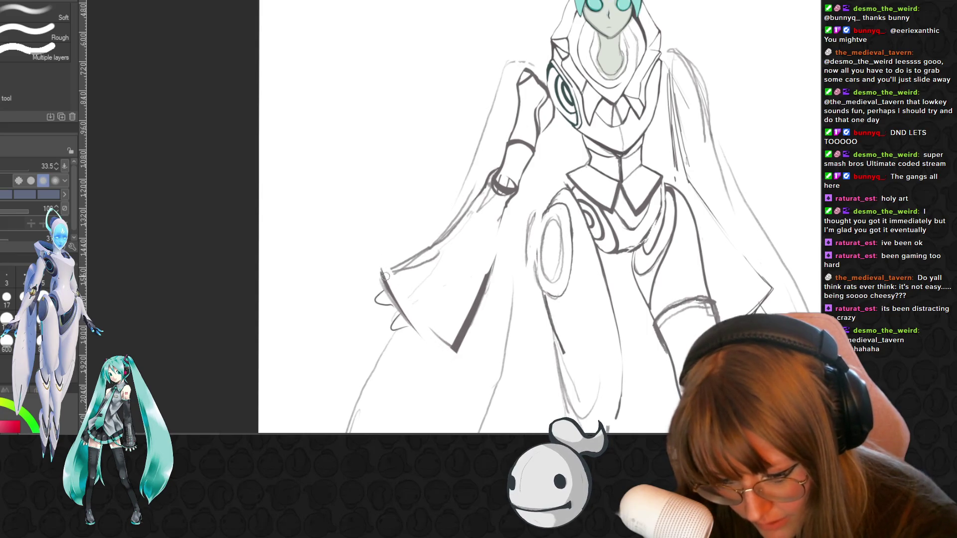
drag(461, 340, 484, 276)
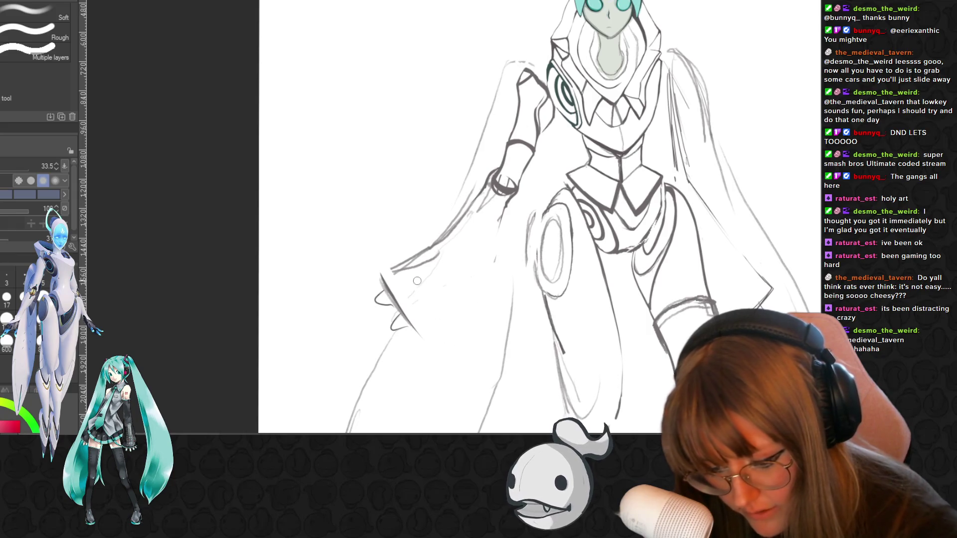
mouse_move(391, 271)
mouse_down()
mouse_move(419, 275)
mouse_move(475, 196)
mouse_up()
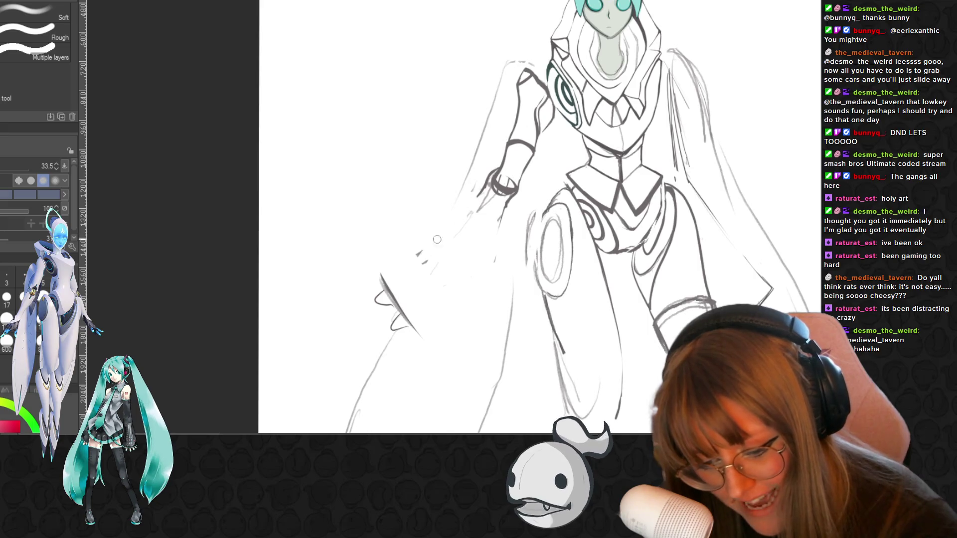
drag(437, 239, 427, 275)
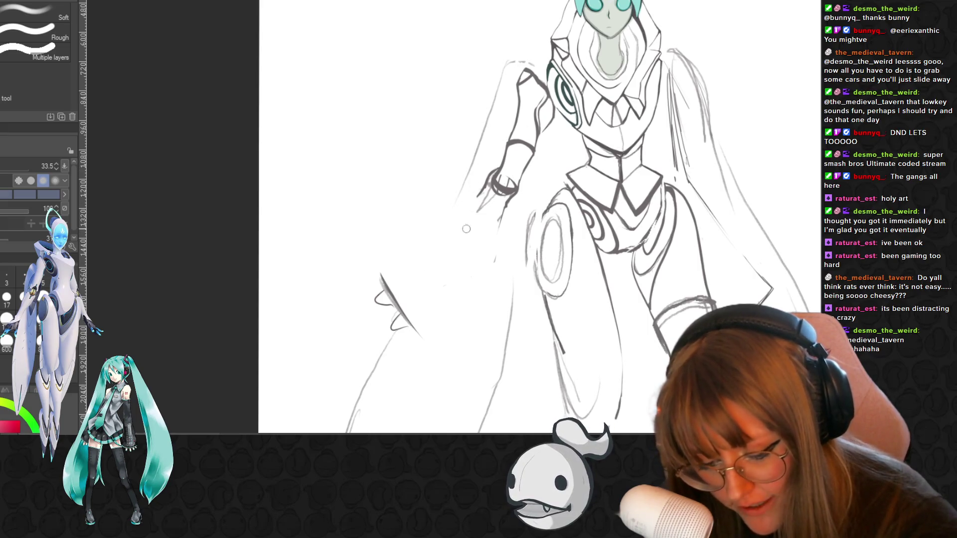
drag(482, 218, 477, 194)
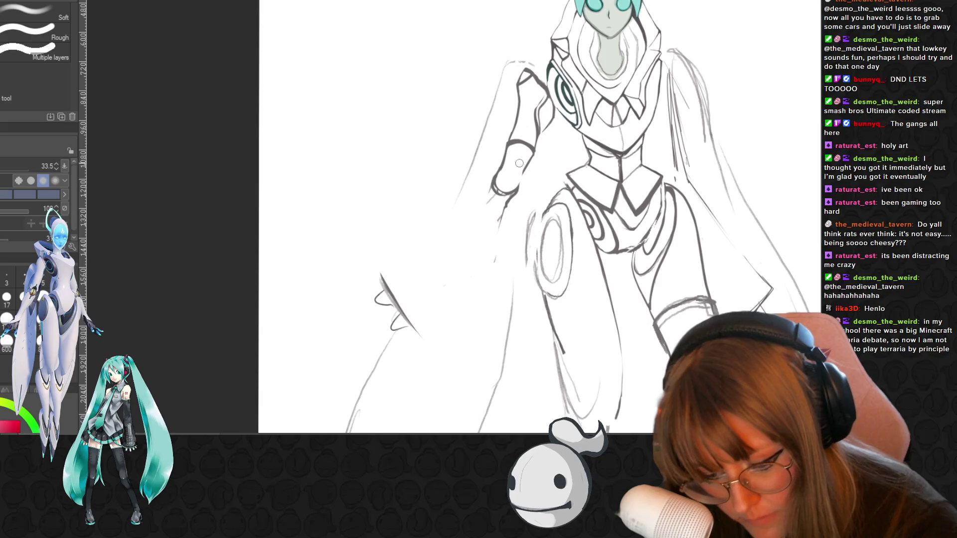
drag(521, 187, 494, 232)
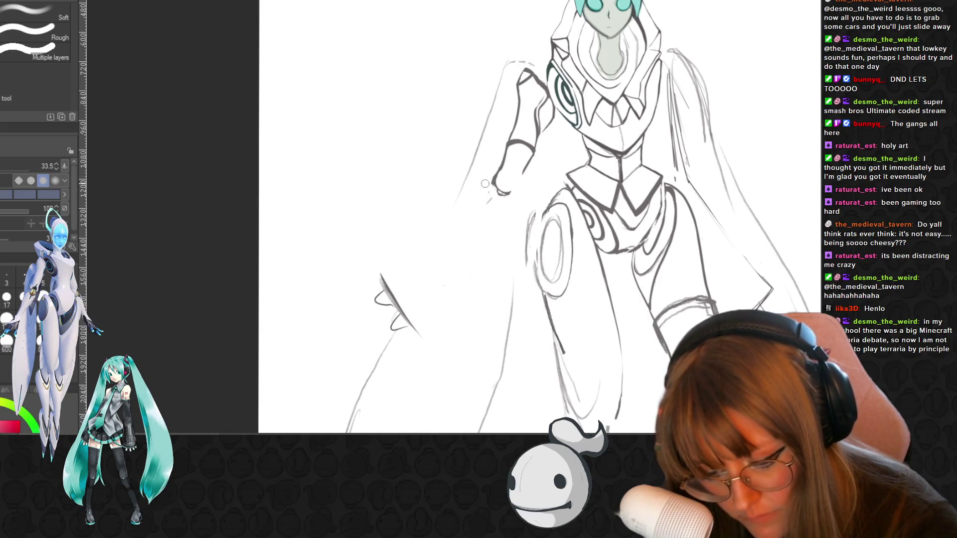
Ink small details on the hand and forearm, then undo the cape-tip and trial sleeve strokes
key(p)
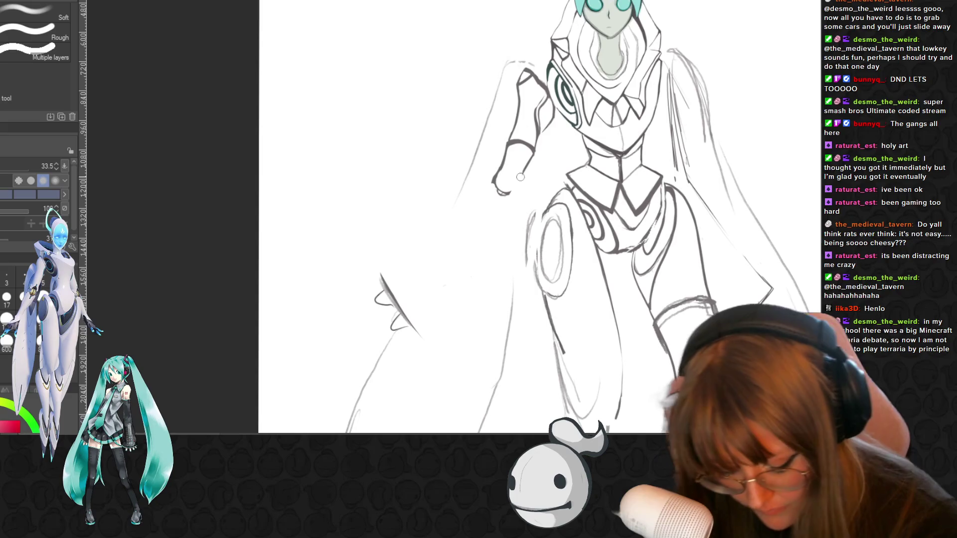
drag(492, 179, 512, 193)
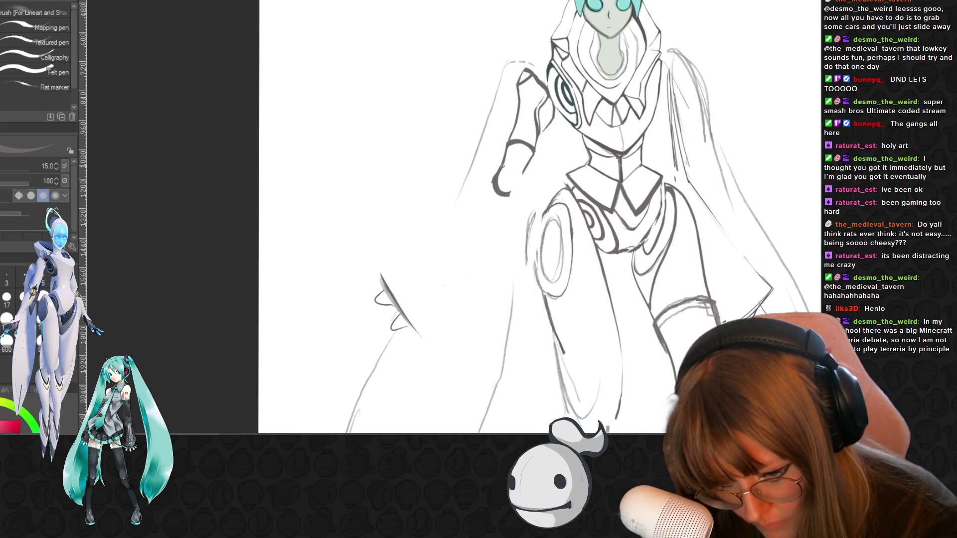
drag(502, 154, 507, 169)
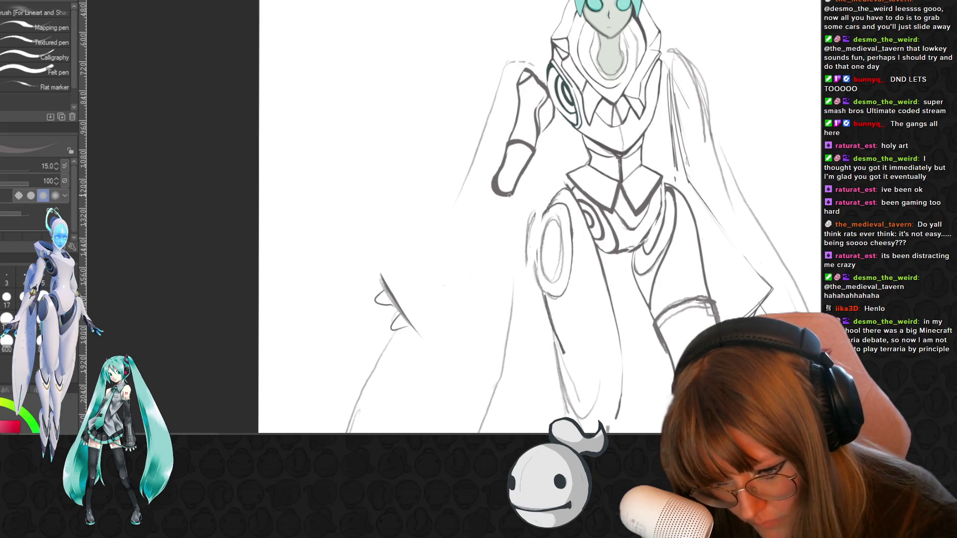
drag(377, 271, 384, 285)
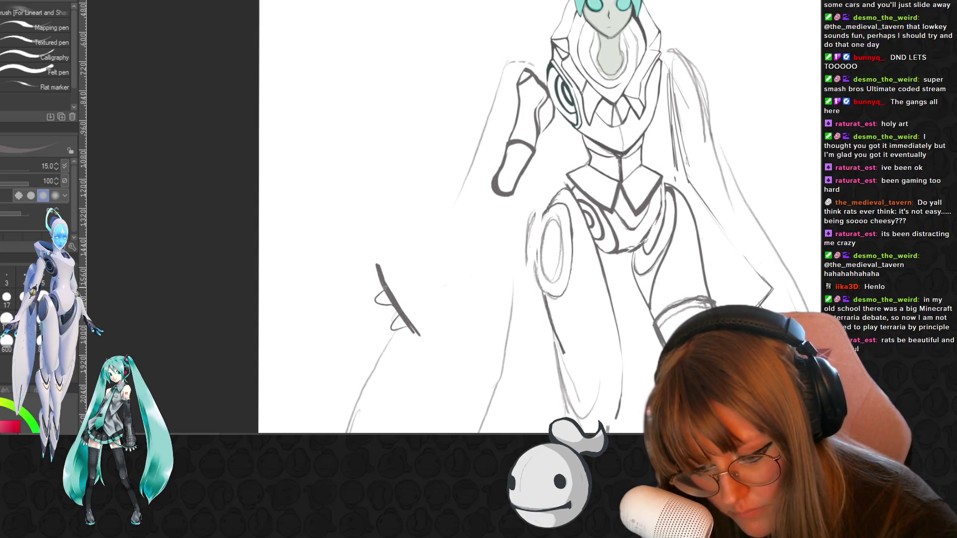
mouse_move(375, 263)
mouse_down()
mouse_move(381, 278)
mouse_move(493, 184)
mouse_up()
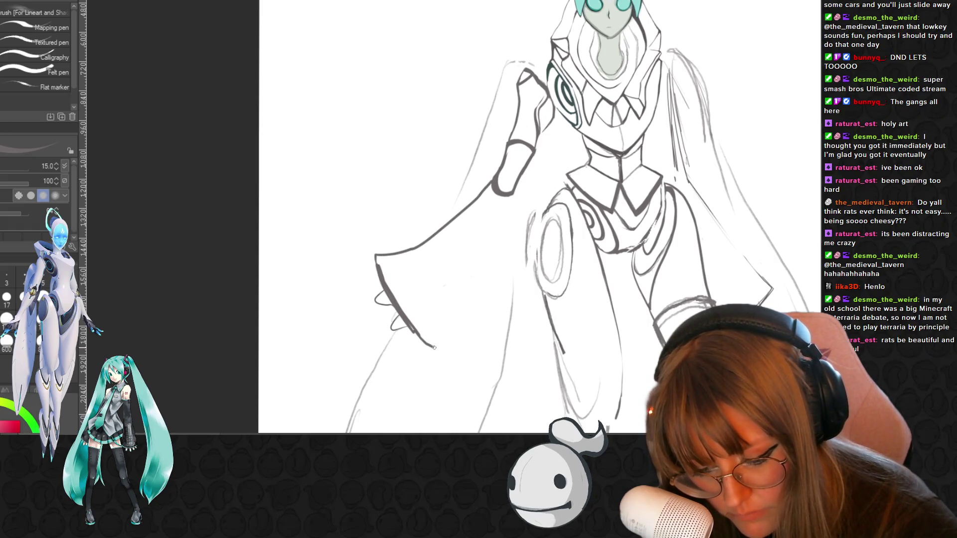
key(ctrl+z)
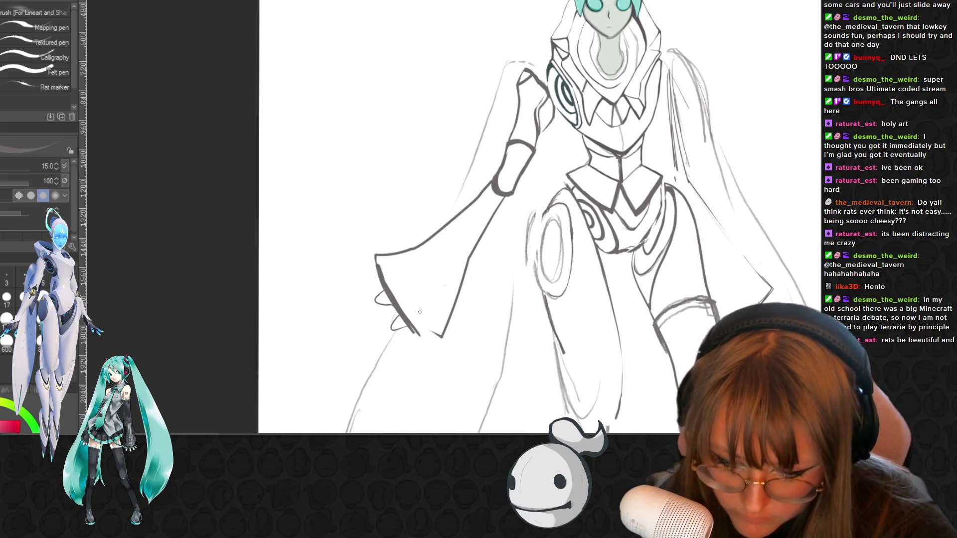
scroll(441, 338, down, 3)
key(ctrl+z)
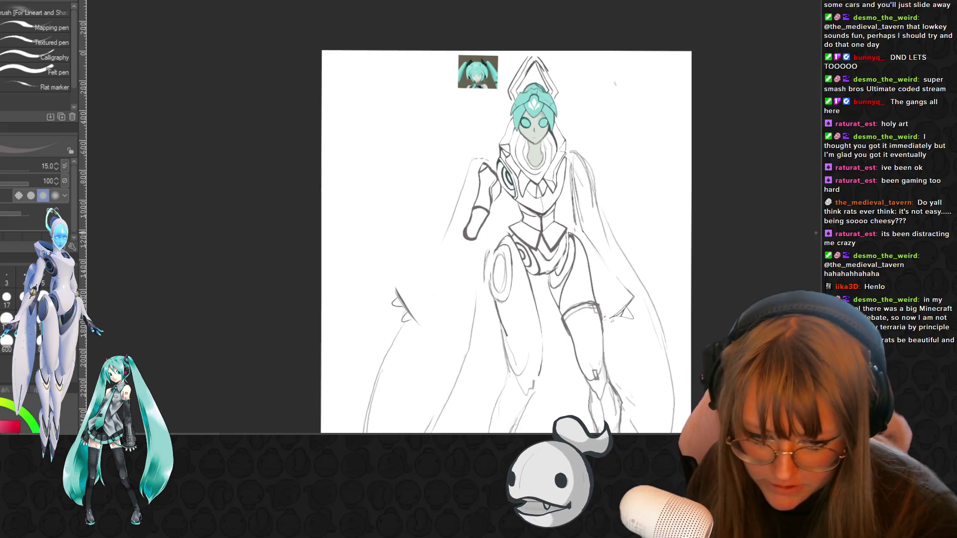
scroll(507, 241, down, 2)
Erase a stray stroke on the arm and zoom in with the pencil ready for sketching
key(e)
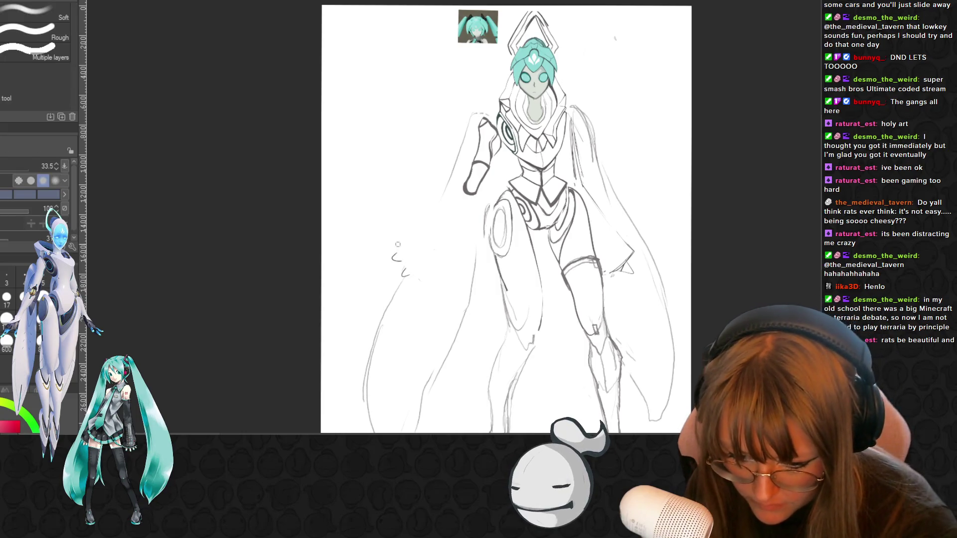
drag(396, 254, 404, 281)
key(p)
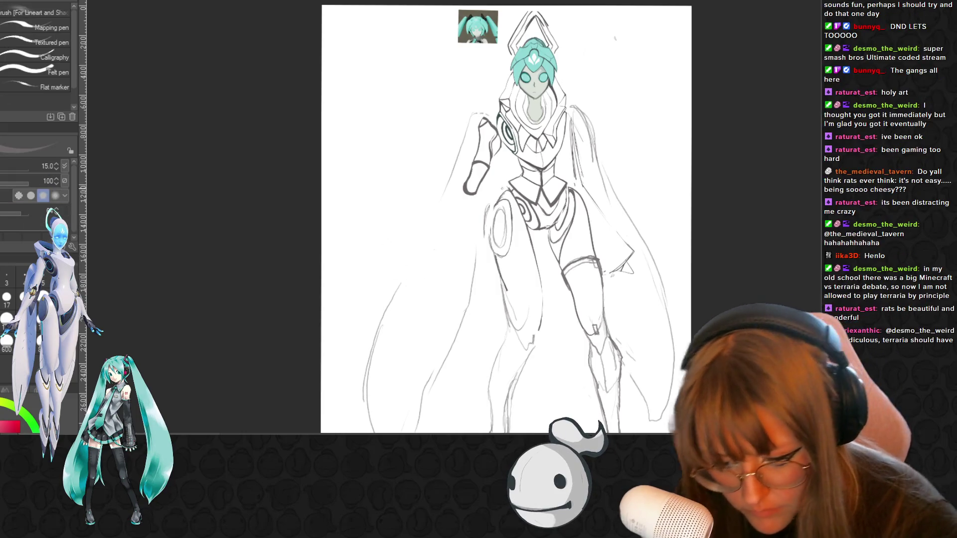
key(ctrl+plus)
key(ctrl+plus)
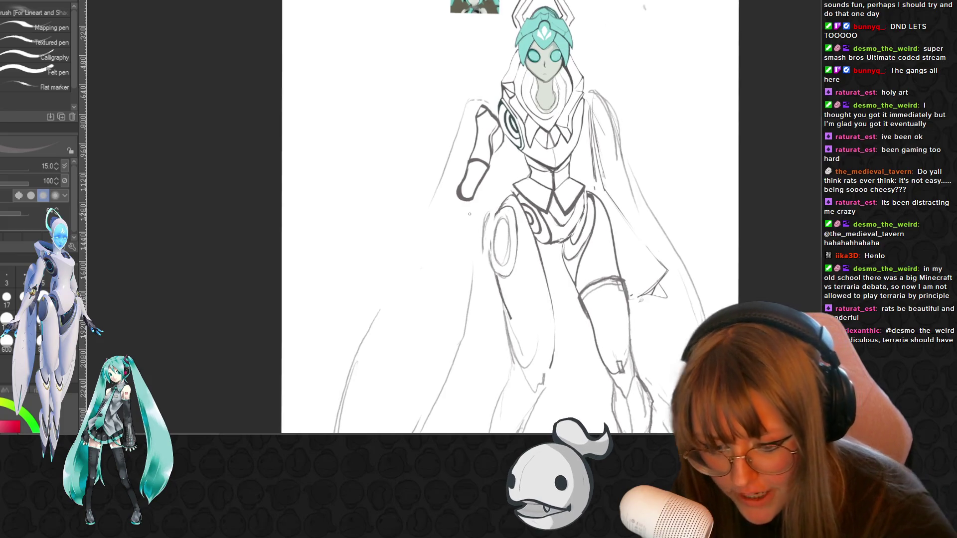
key(p)
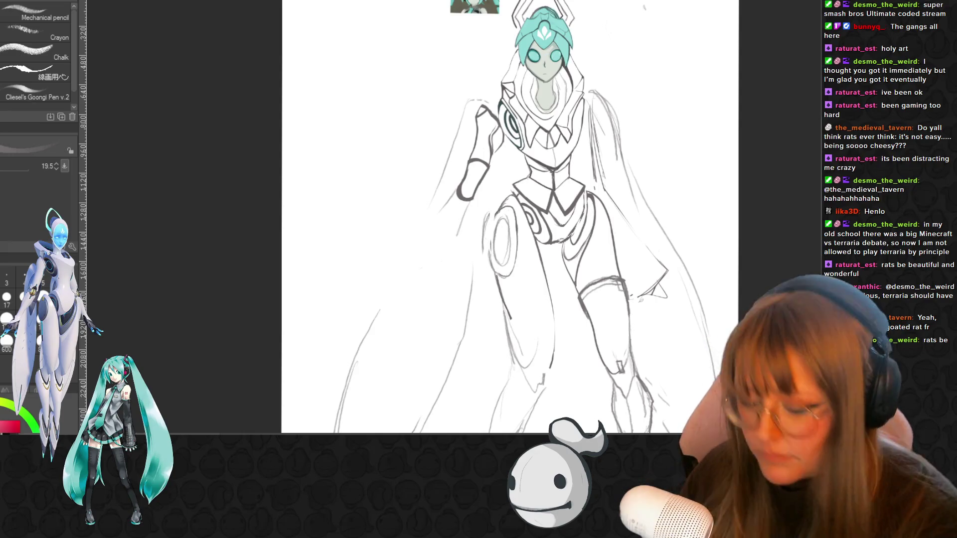
Pencil the flared left sleeve's outer edge and darken its outline
drag(449, 200, 412, 243)
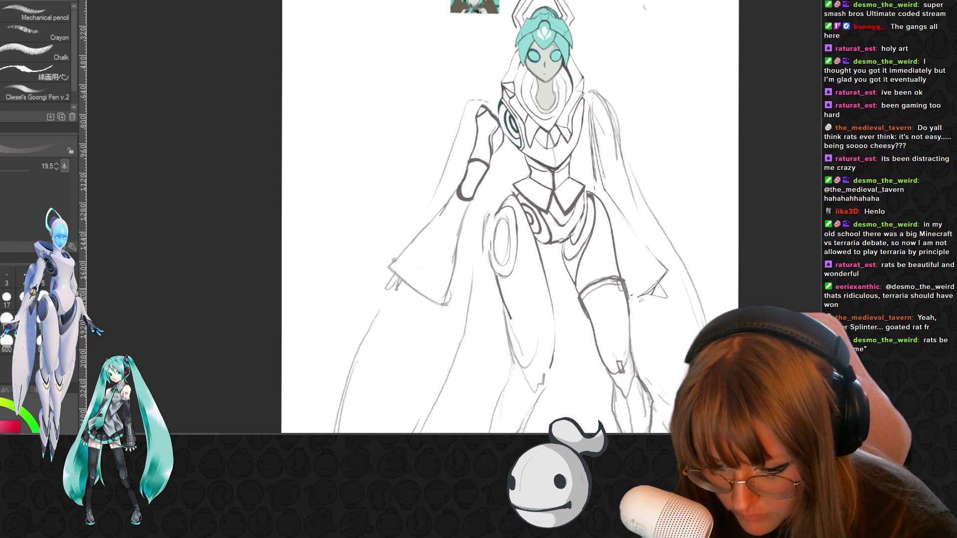
drag(386, 267, 442, 305)
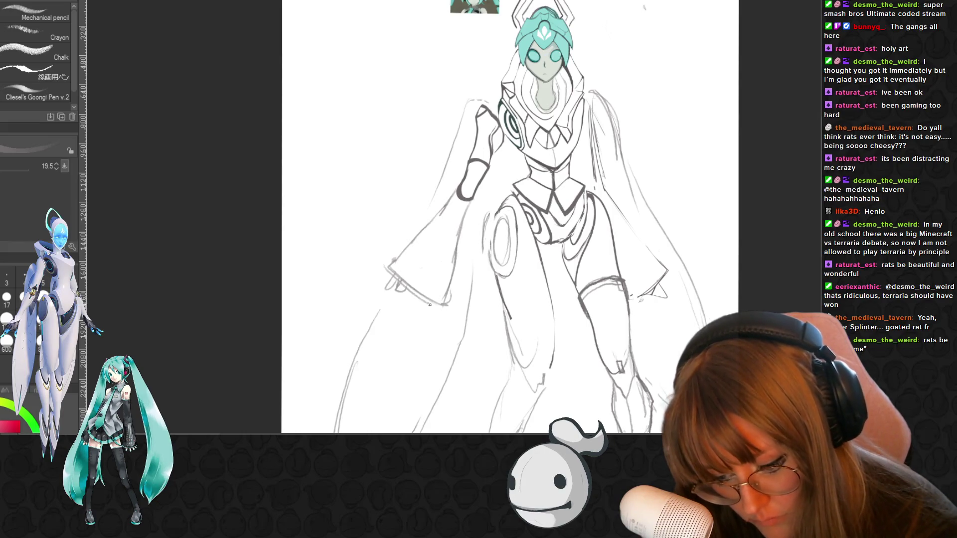
drag(400, 279, 444, 307)
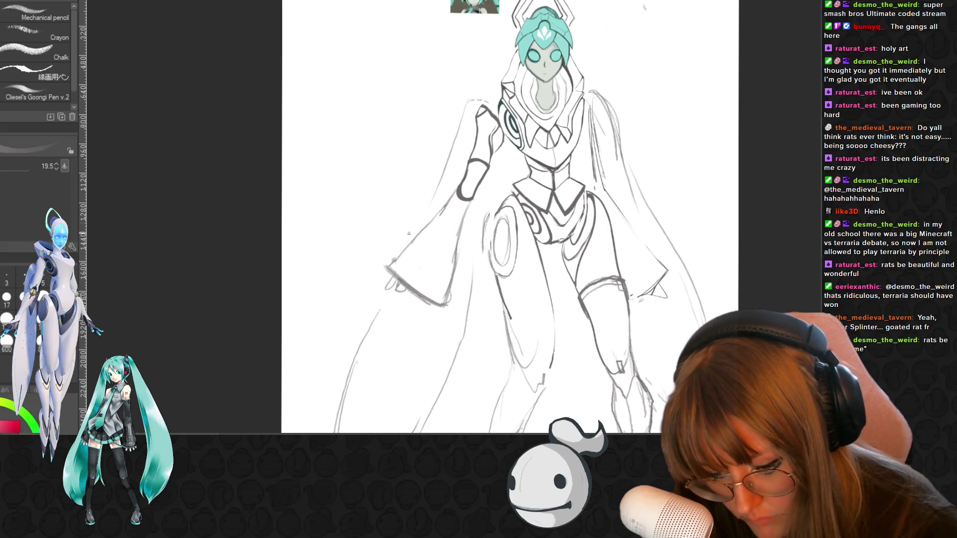
drag(445, 211, 394, 254)
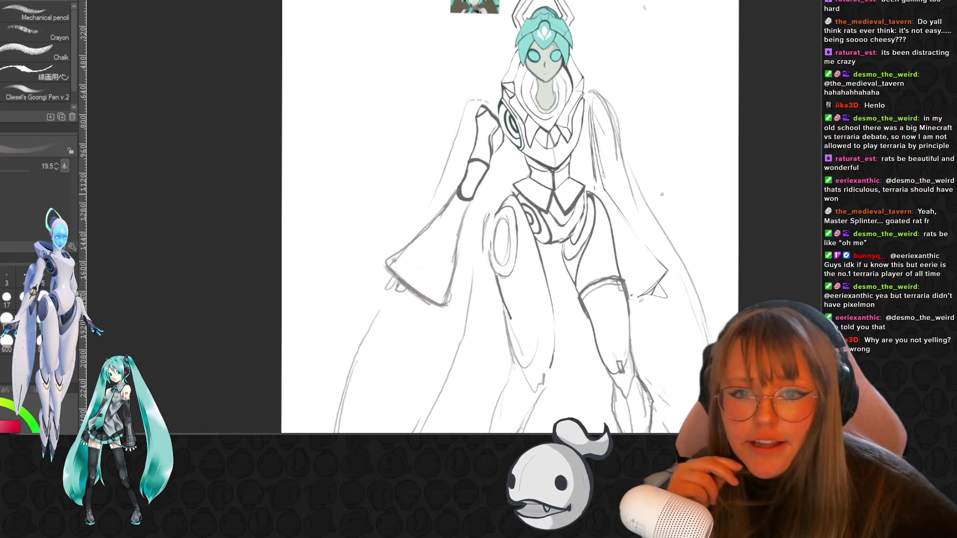
Erase the stray bottom edge of the sleeve and part of the left cape line
key(ctrl+minus)
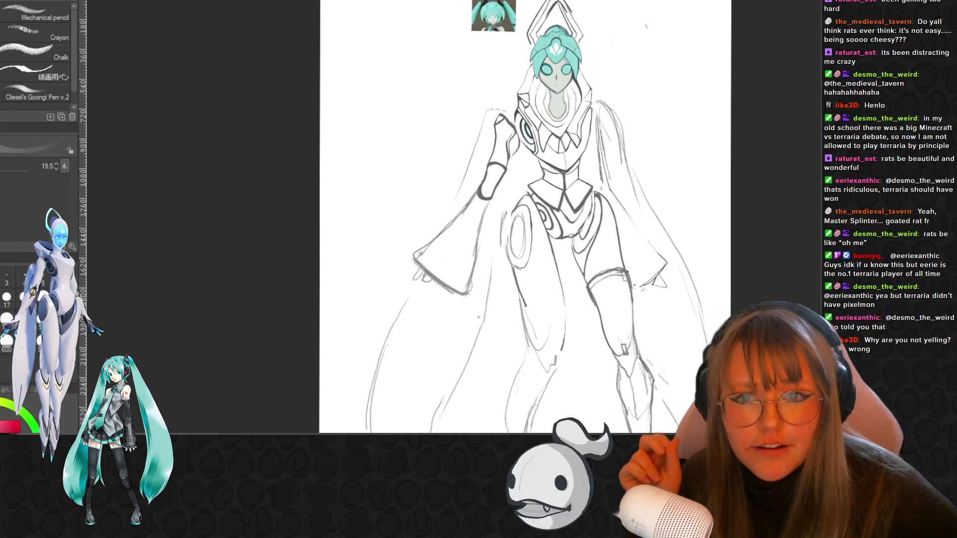
key(ctrl+minus)
key(ctrl+plus)
key(ctrl+plus)
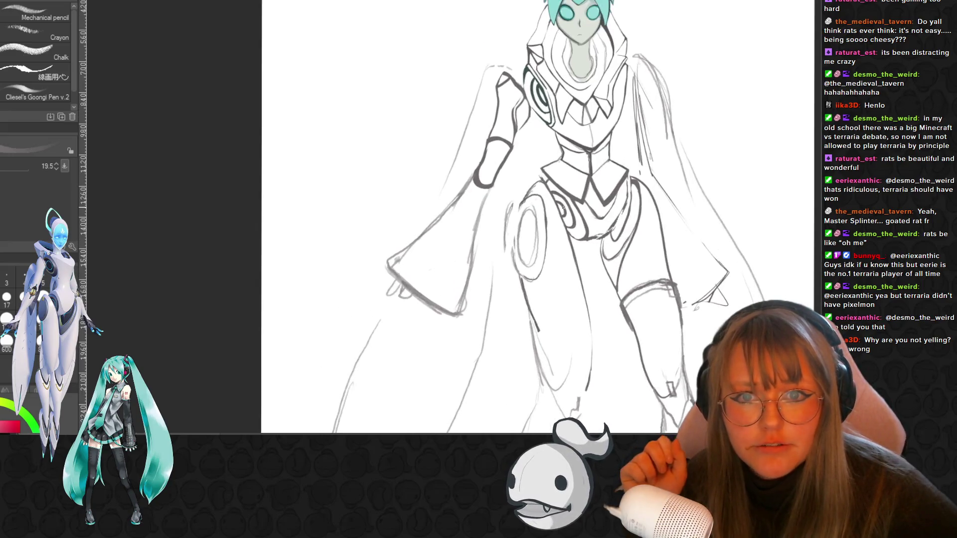
scroll(538, 217, up, 2)
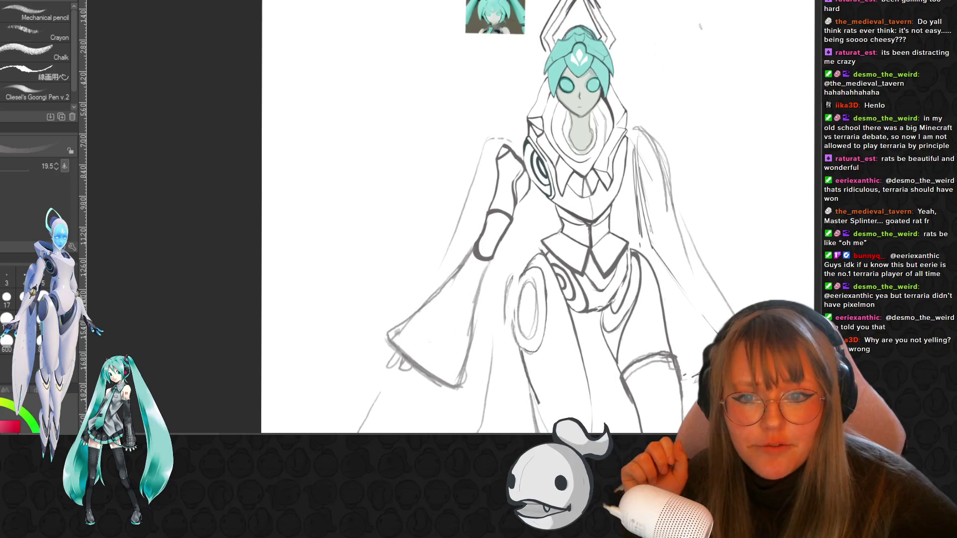
key(e)
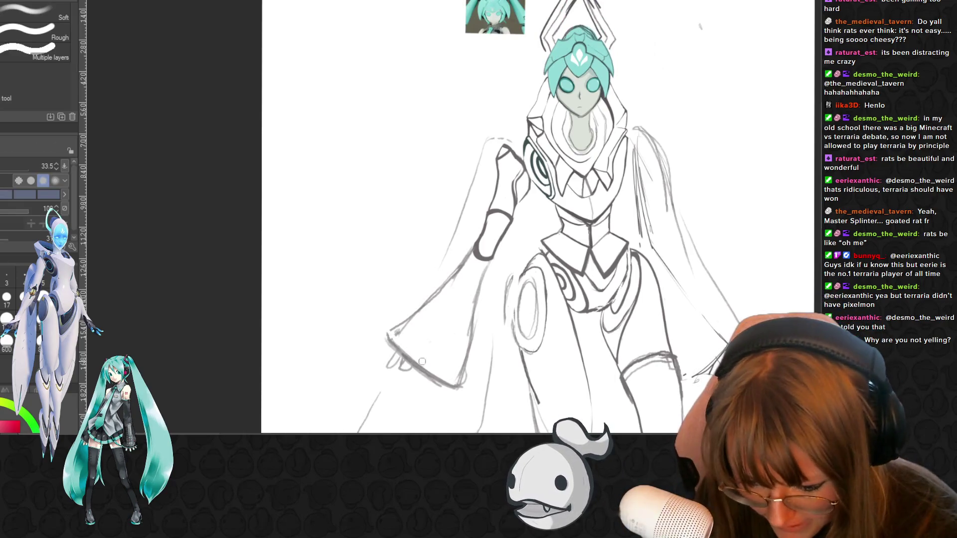
drag(390, 334, 445, 383)
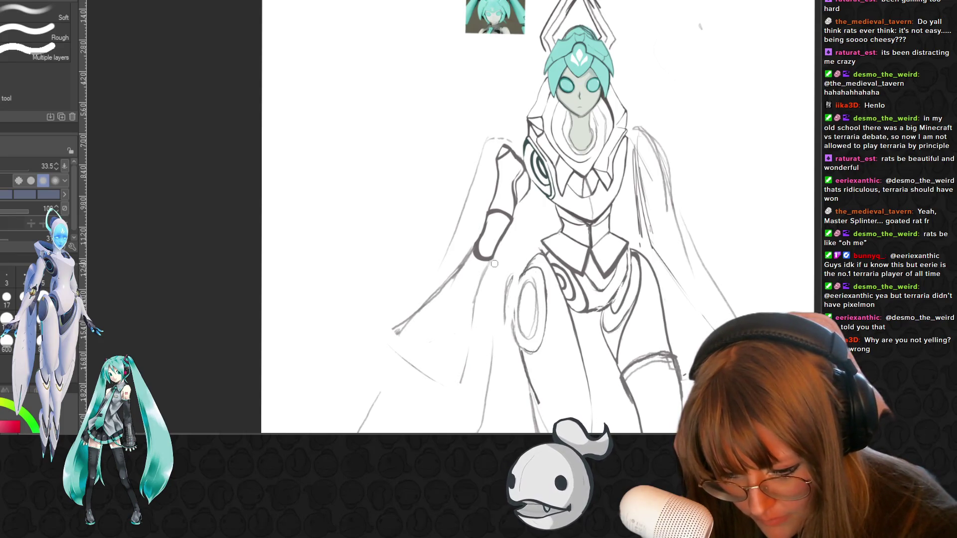
drag(463, 267, 393, 332)
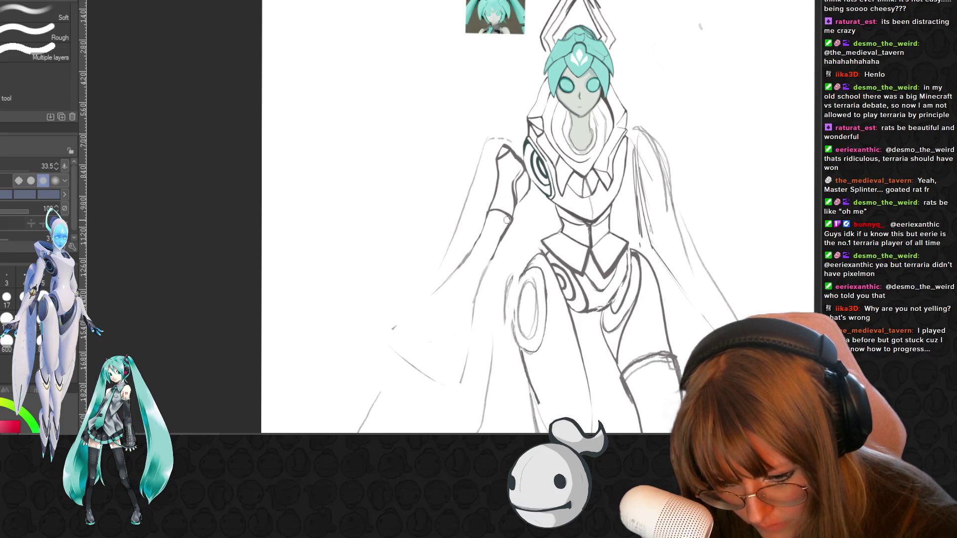
Ink the left arm line upward with the pen, switching the ink colour from teal to grey
key(p)
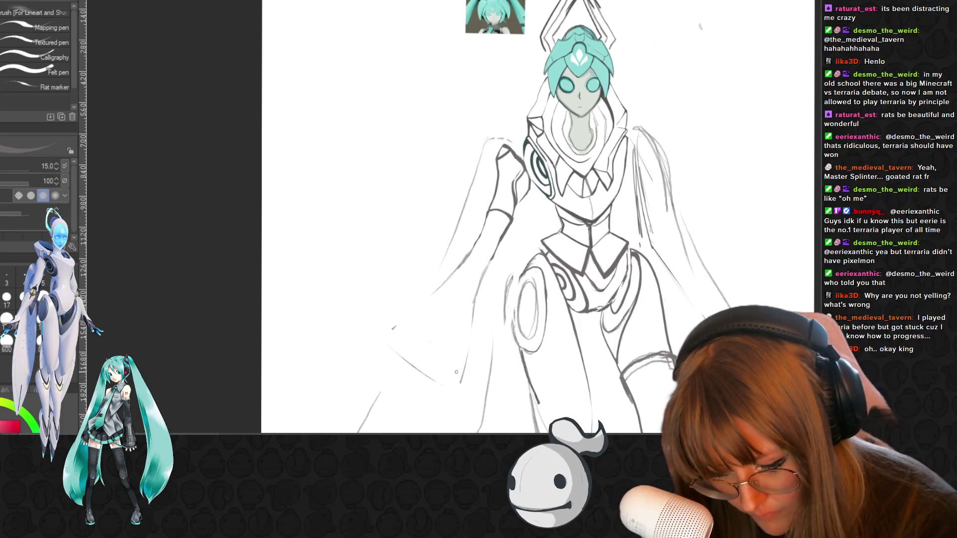
drag(467, 355, 472, 318)
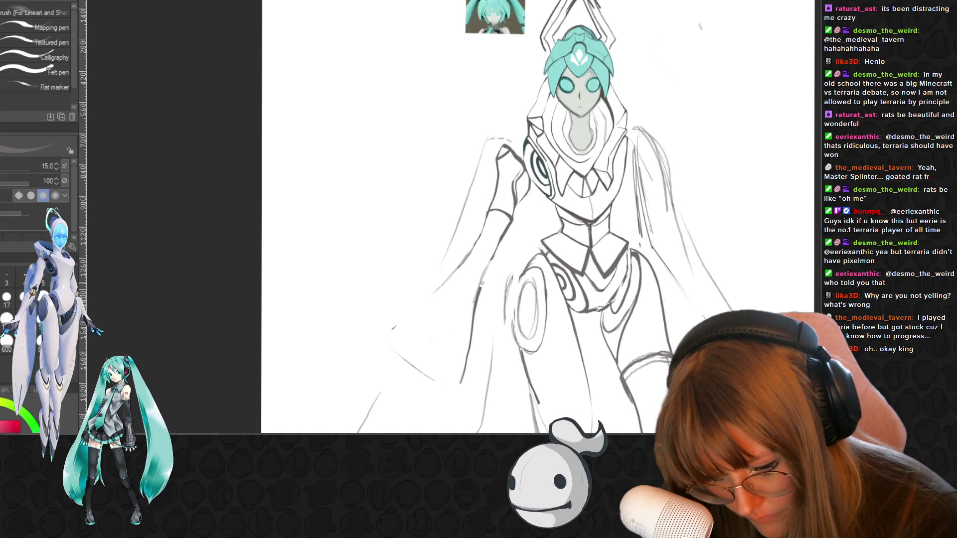
drag(481, 283, 495, 249)
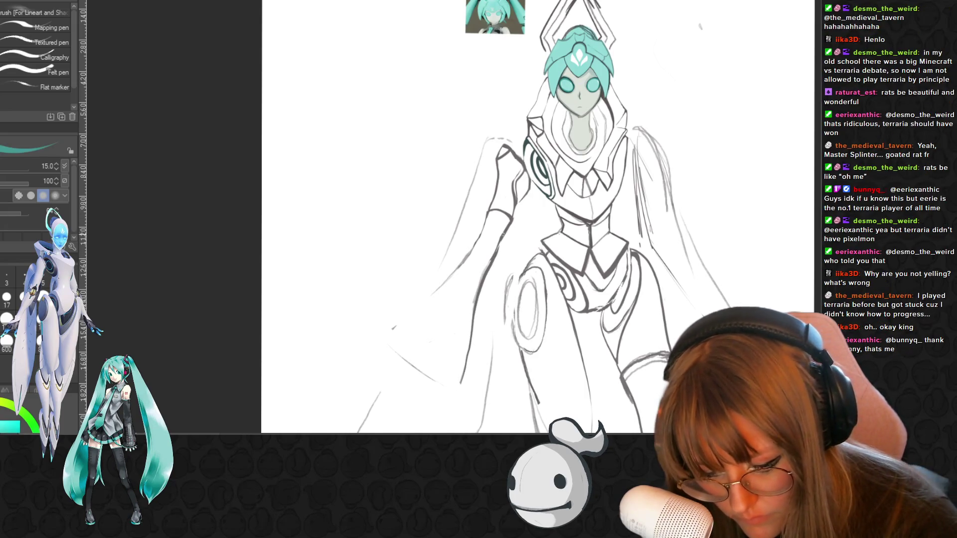
alt+click(502, 256)
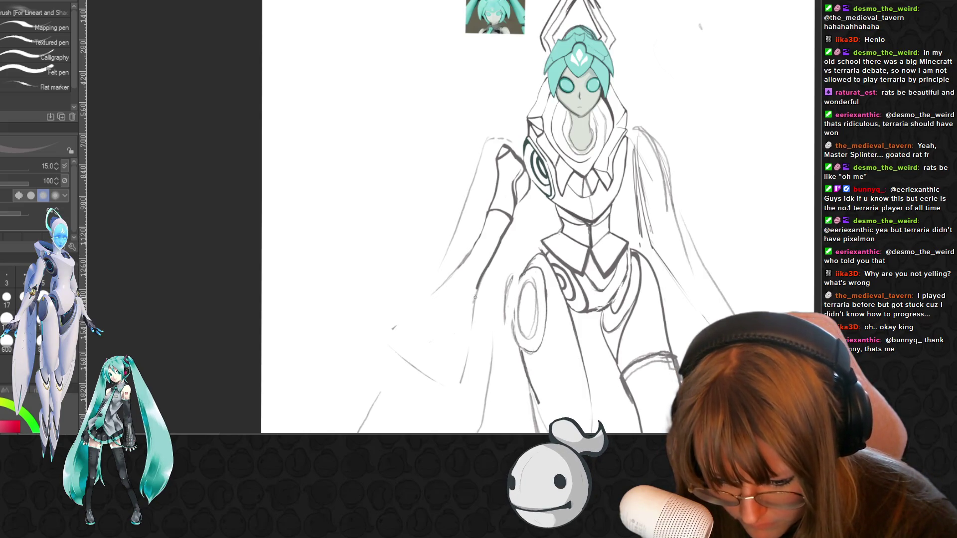
drag(464, 373, 460, 383)
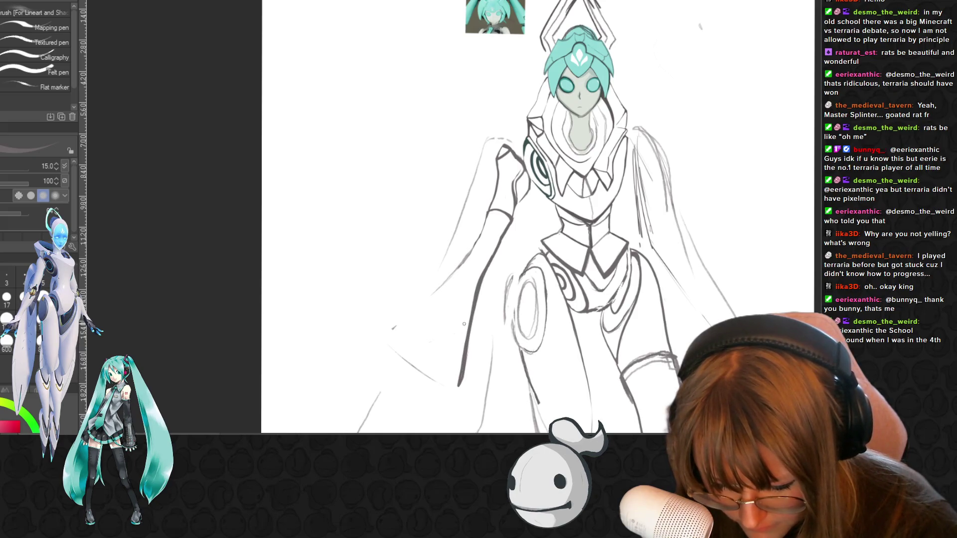
drag(479, 238, 474, 248)
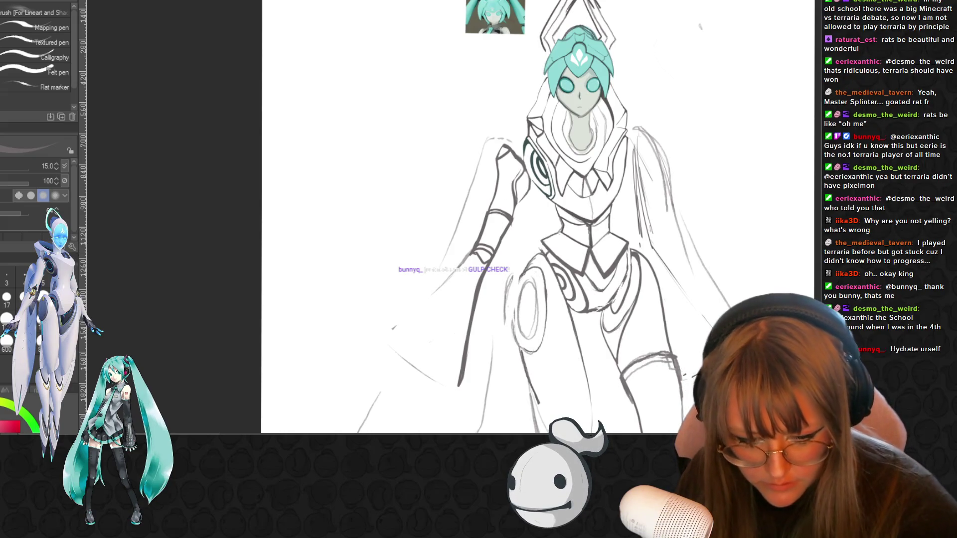
scroll(392, 327, down, 3)
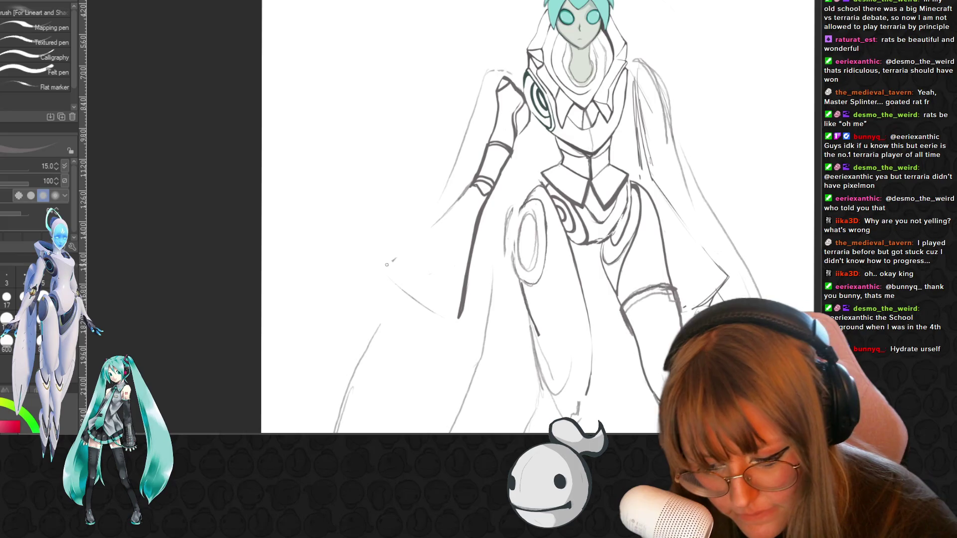
Stroke a line along the cape's left edge, then undo it
mouse_move(417, 238)
mouse_down()
mouse_move(459, 193)
mouse_move(407, 244)
mouse_move(460, 320)
mouse_up()
key(ctrl+z)
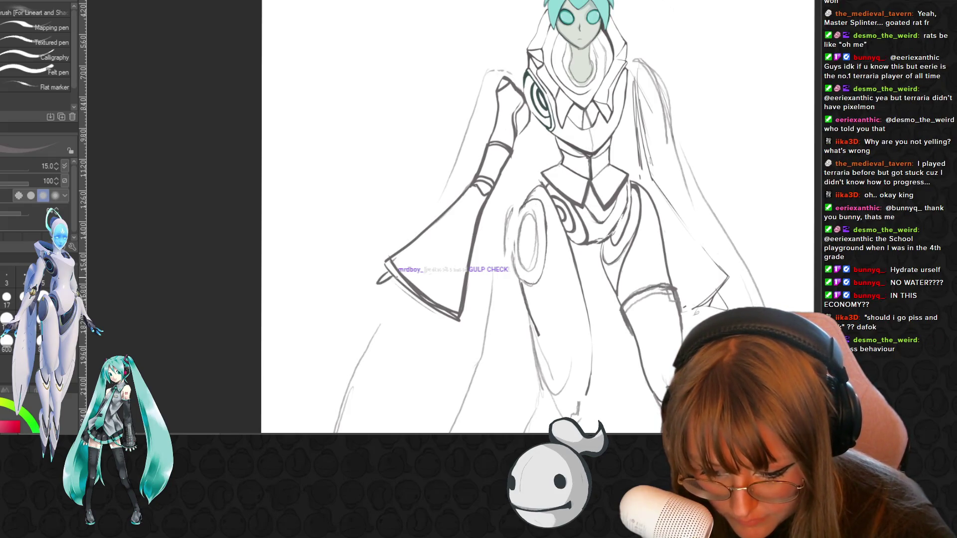
scroll(411, 236, down, 2)
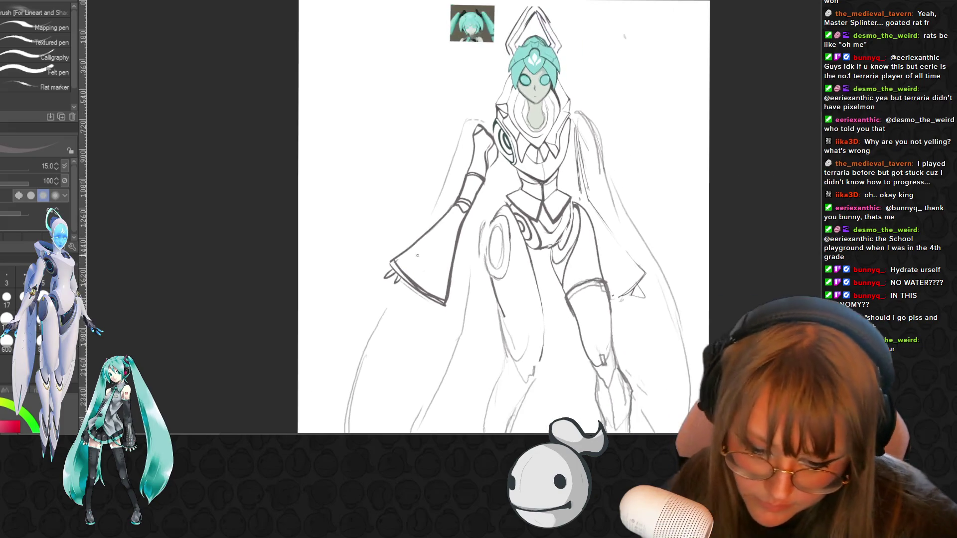
scroll(411, 235, down, 1)
scroll(411, 235, down, 1)
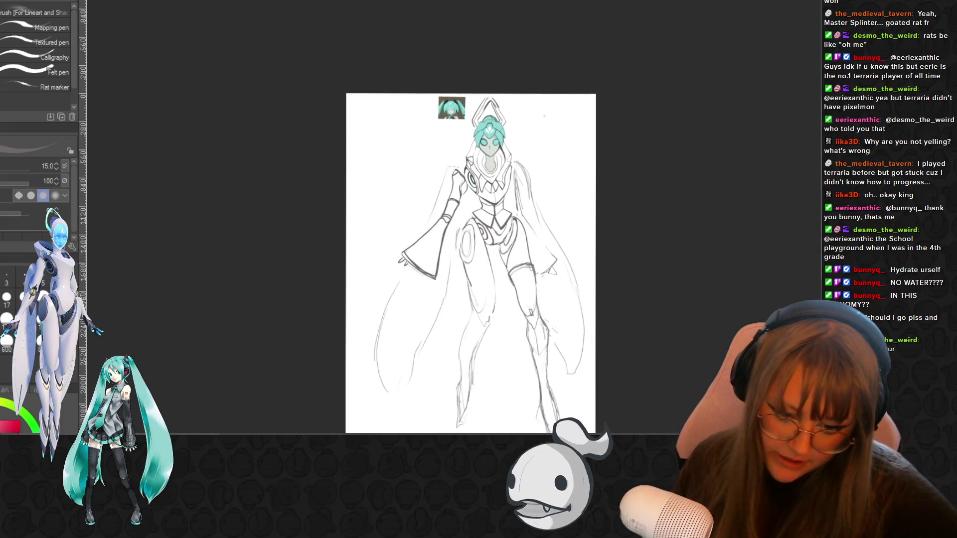
scroll(588, 208, up, 1)
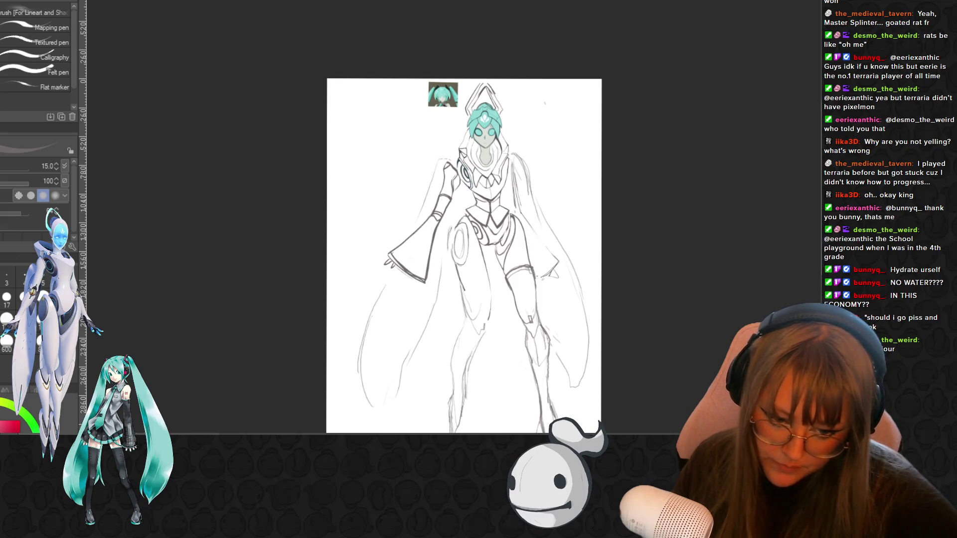
scroll(464, 254, down, 3)
scroll(464, 225, up, 1)
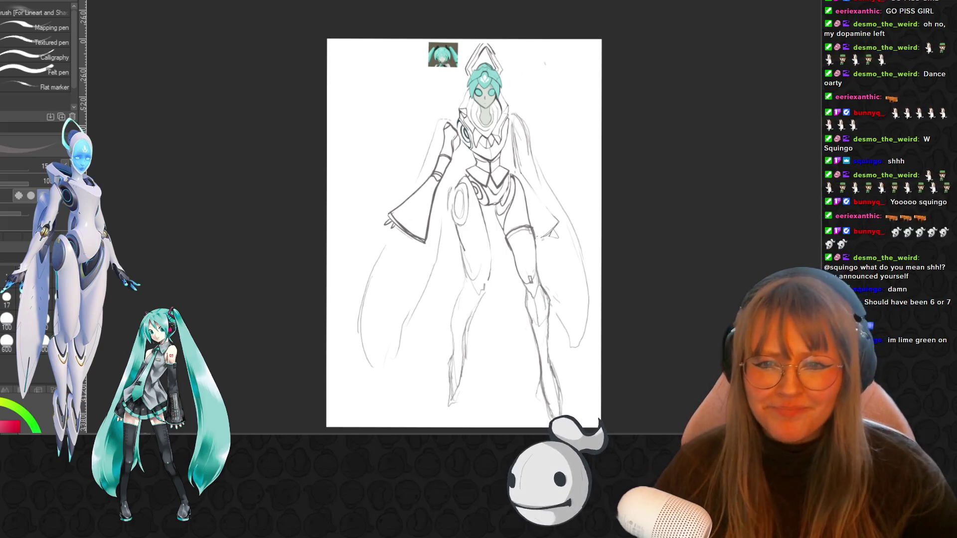
scroll(491, 295, up, 1)
scroll(492, 295, up, 1)
scroll(489, 295, down, 1)
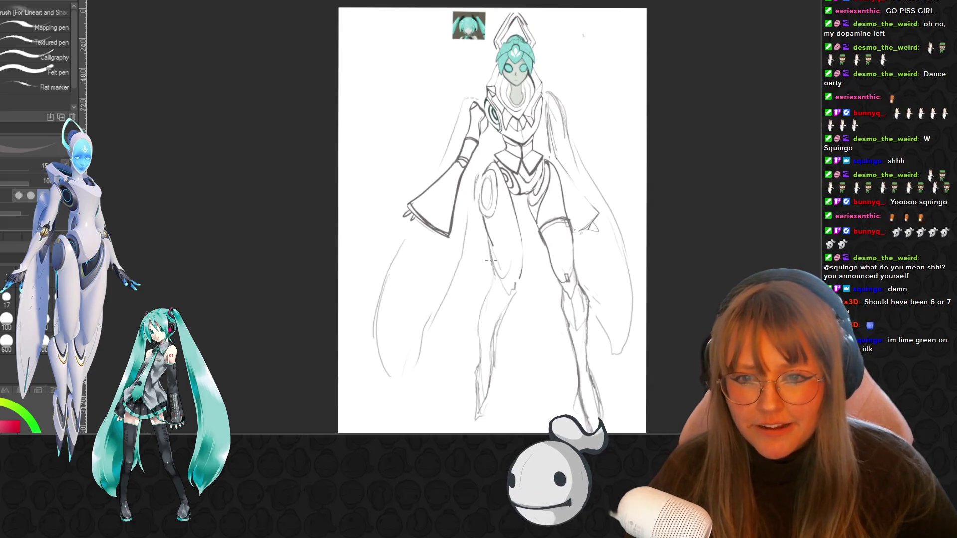
scroll(525, 223, up, 1)
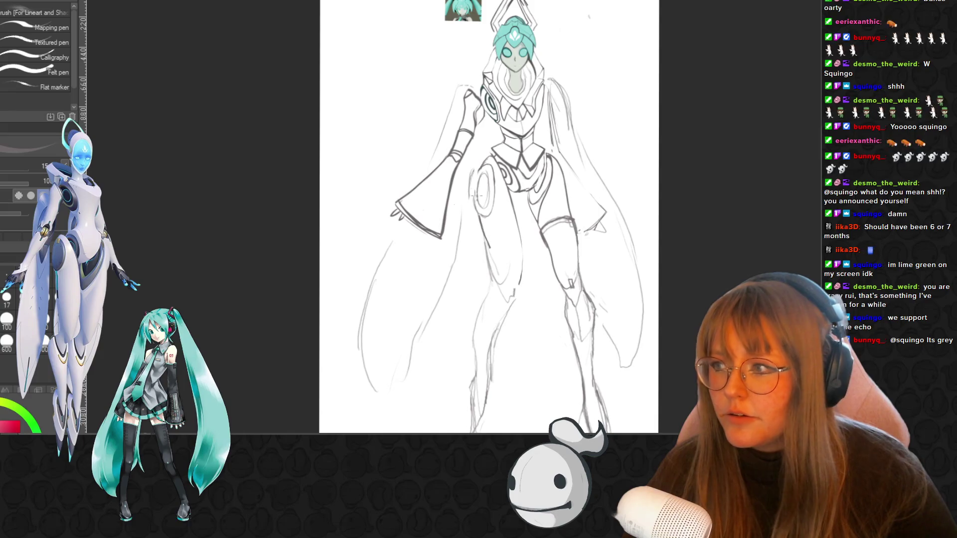
scroll(632, 119, up, 1)
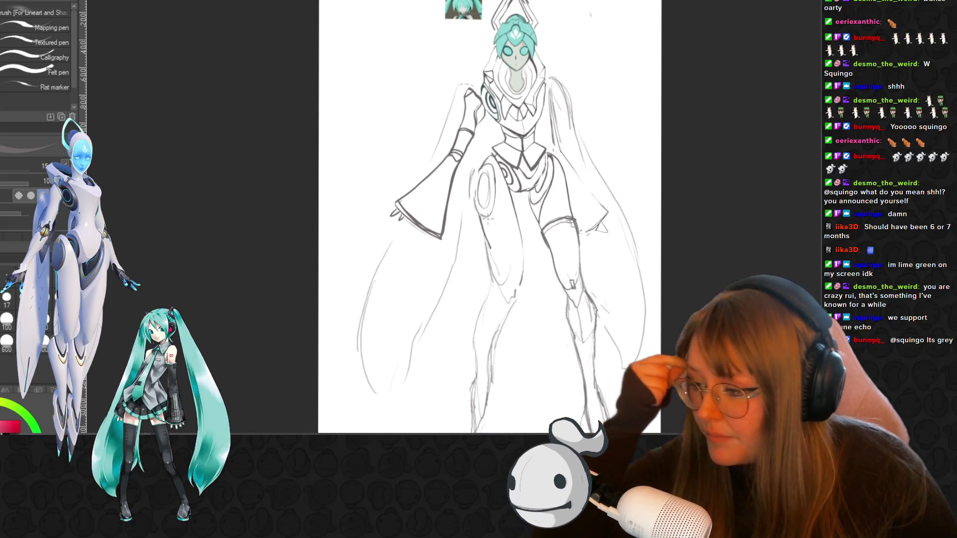
Zoom in close on the torso and sleeve and switch to the Eraser
key(ctrl+plus)
key(ctrl+plus)
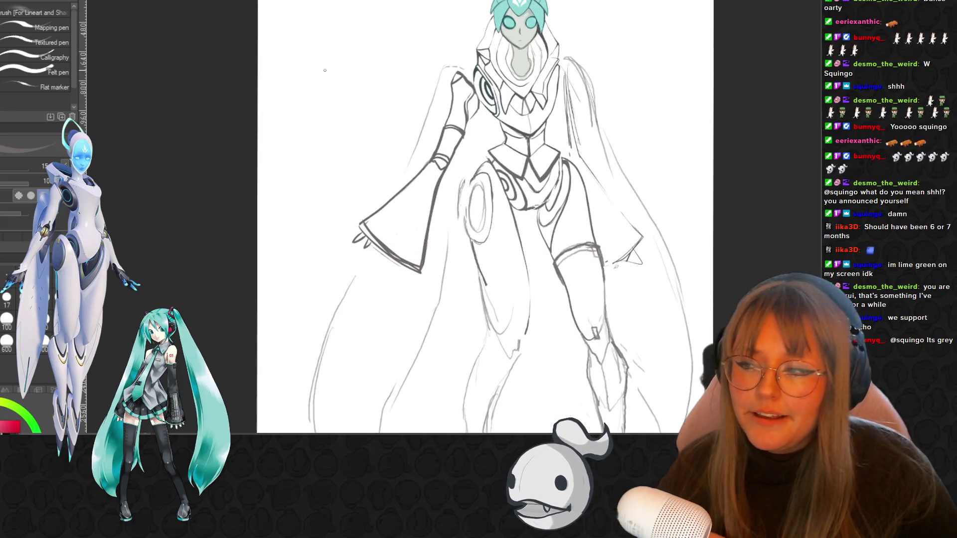
key(ctrl+plus)
key(ctrl+plus)
key(ctrl+plus)
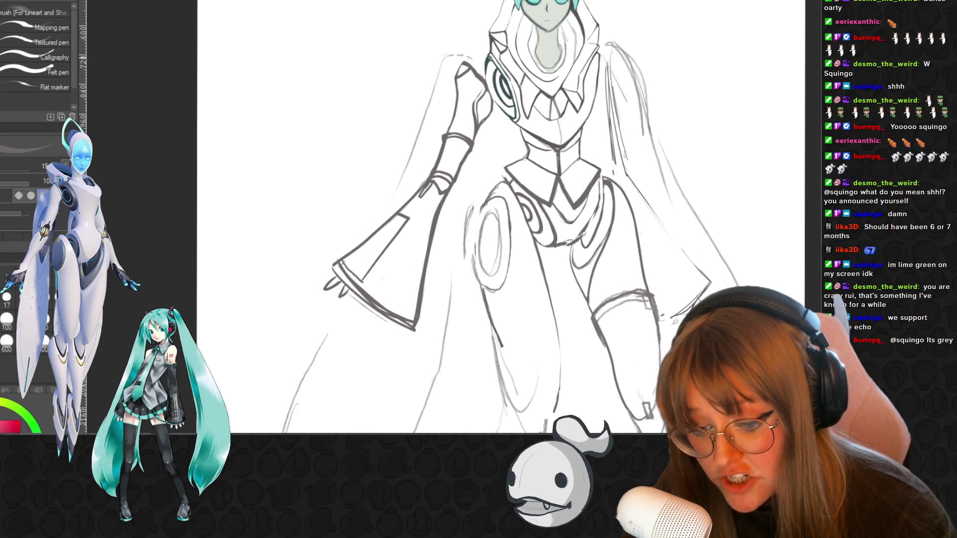
key(e)
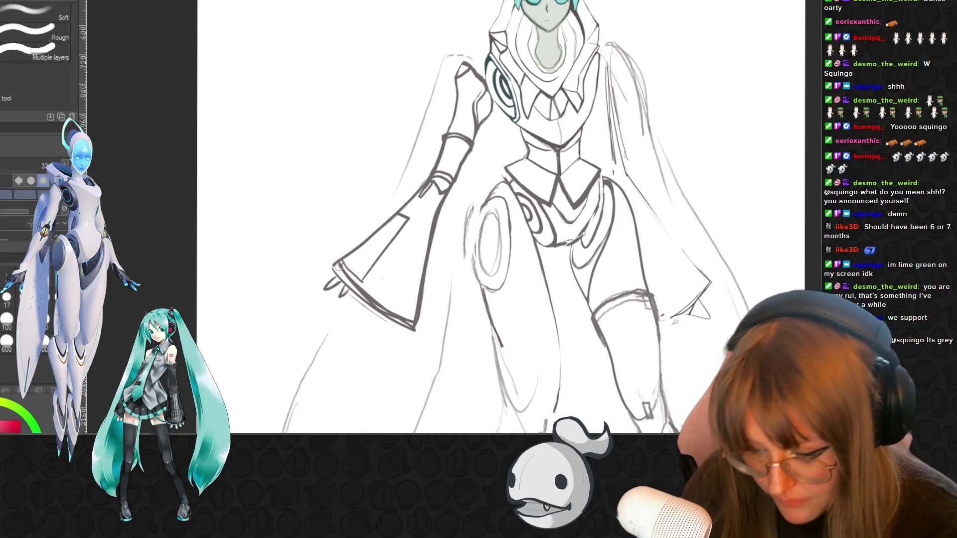
Erase the thick lower edge of the left sleeve, then add a short pencil line near the elbow
drag(402, 329, 378, 312)
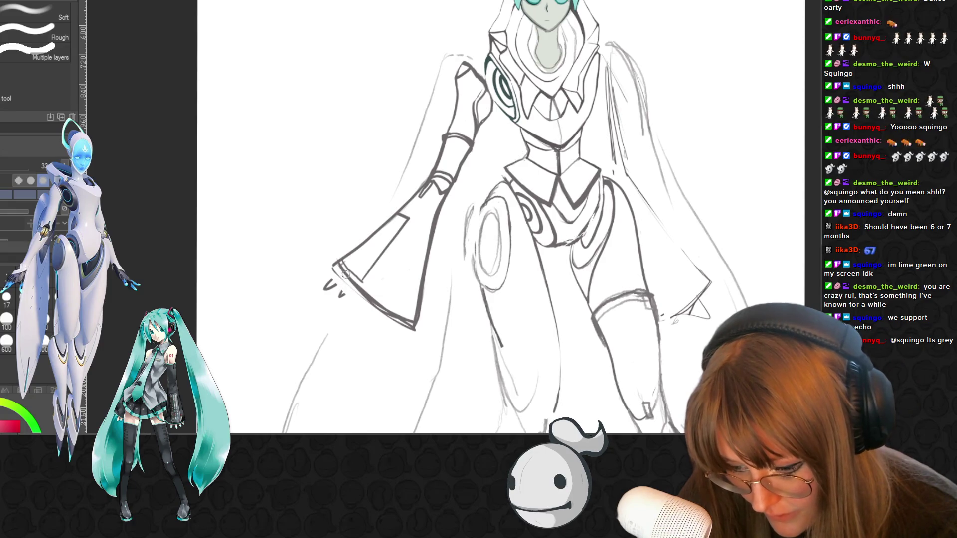
mouse_move(341, 266)
mouse_down()
mouse_move(415, 330)
mouse_move(404, 323)
mouse_up()
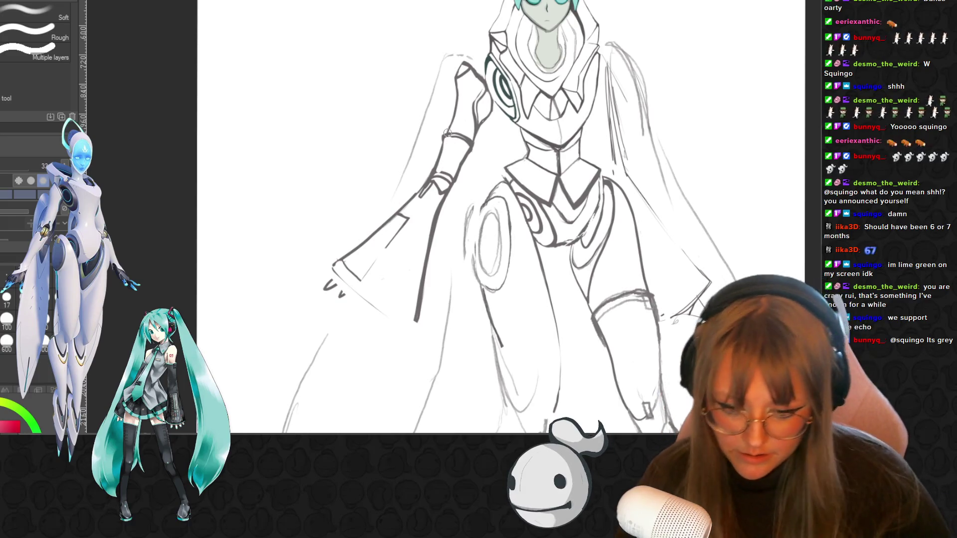
scroll(448, 136, up, 1)
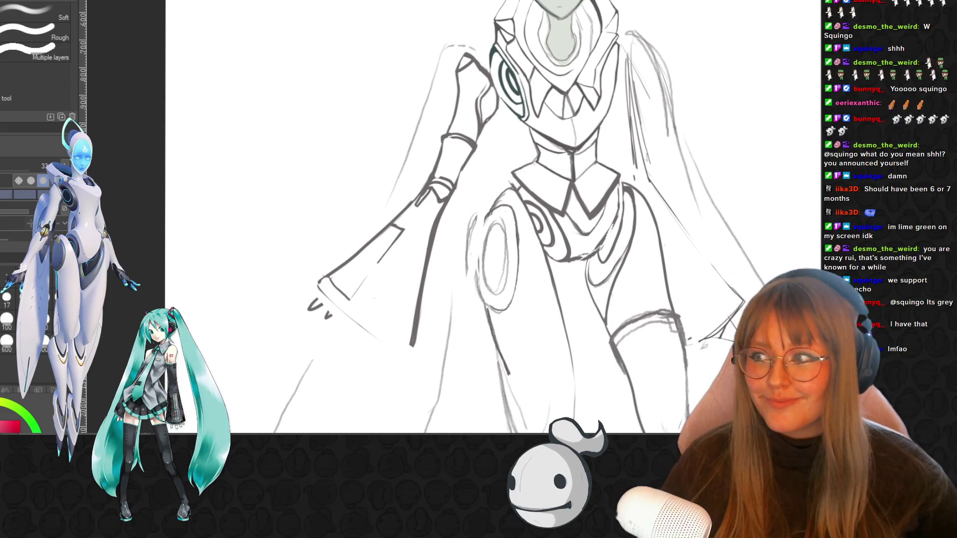
scroll(546, 160, up, 1)
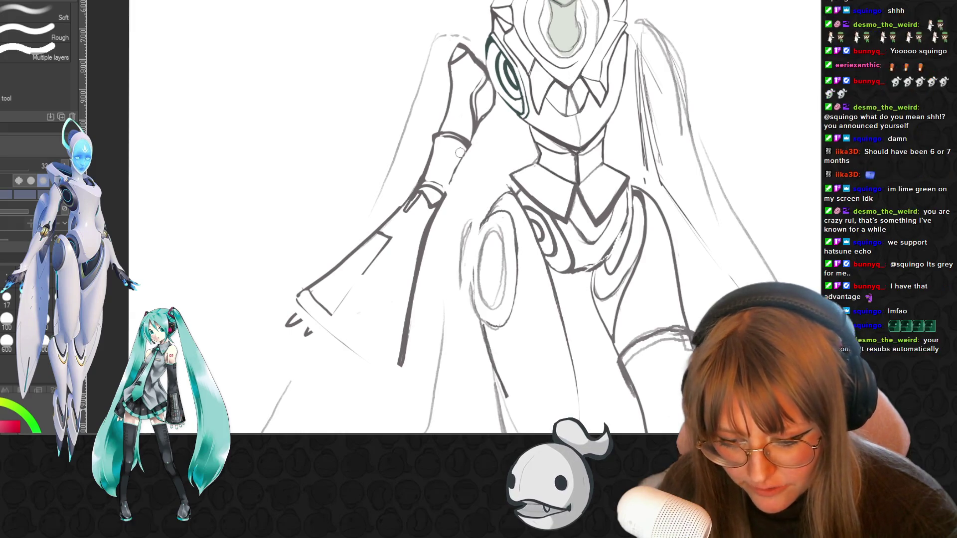
key(b)
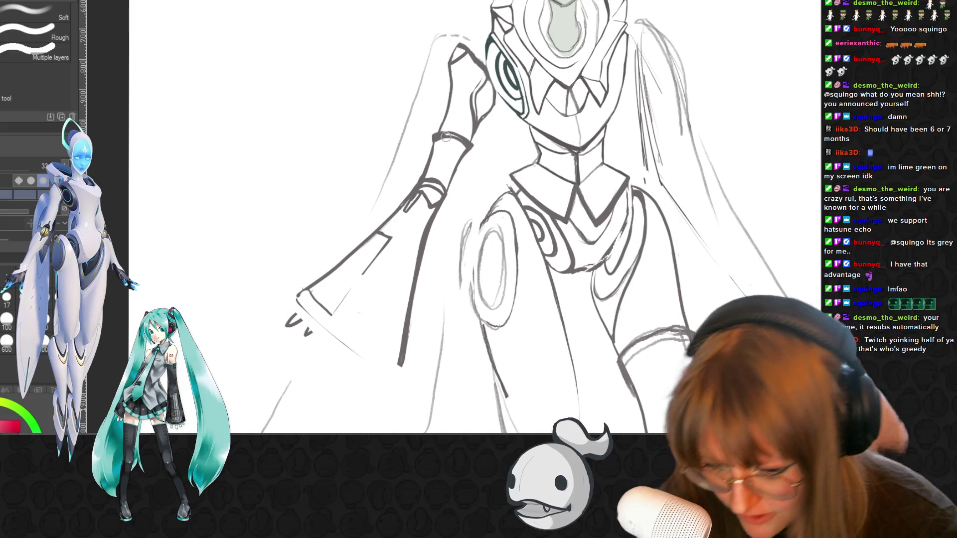
key(e)
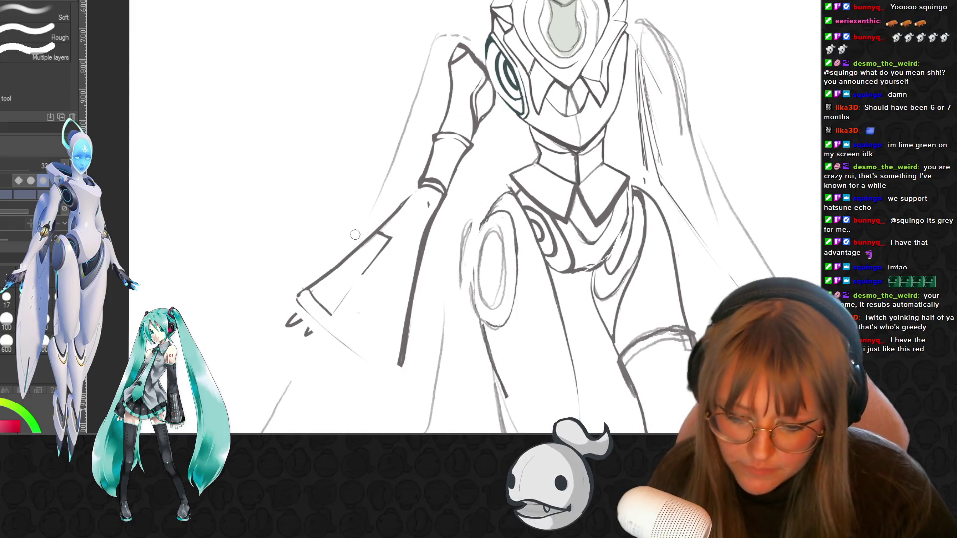
scroll(354, 234, up, 1)
key(p)
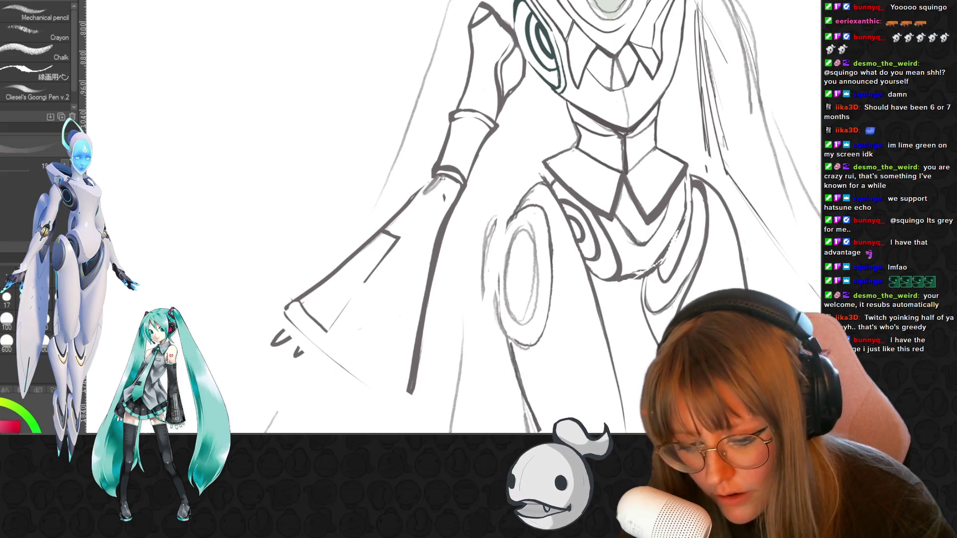
drag(437, 177, 416, 194)
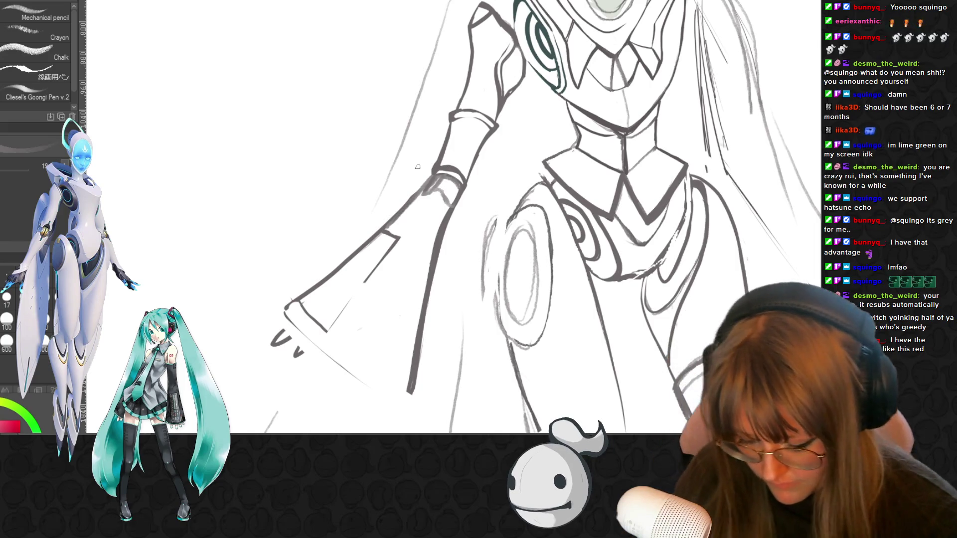
Return to the pen briefly, then switch to the Eraser for sleeve cleanup
key(p)
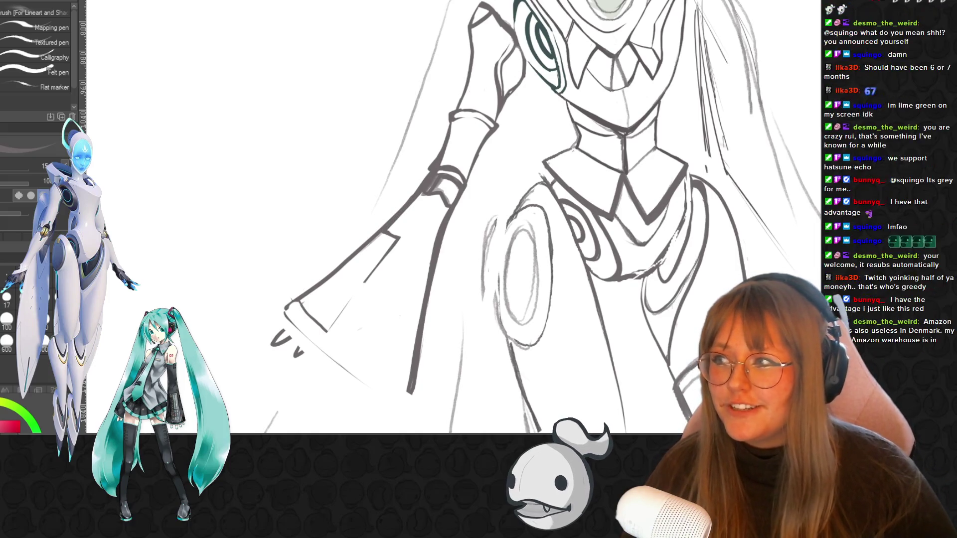
scroll(523, 202, up, 3)
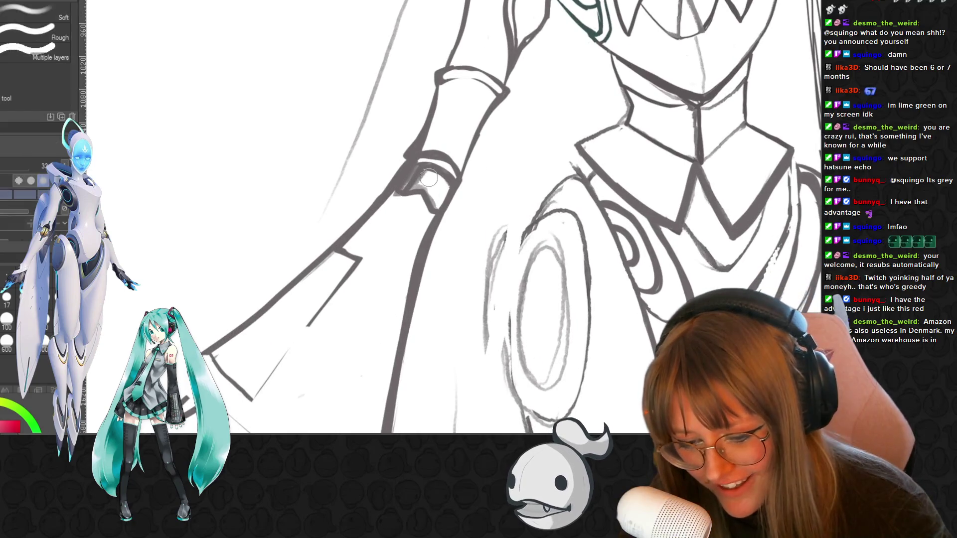
key(e)
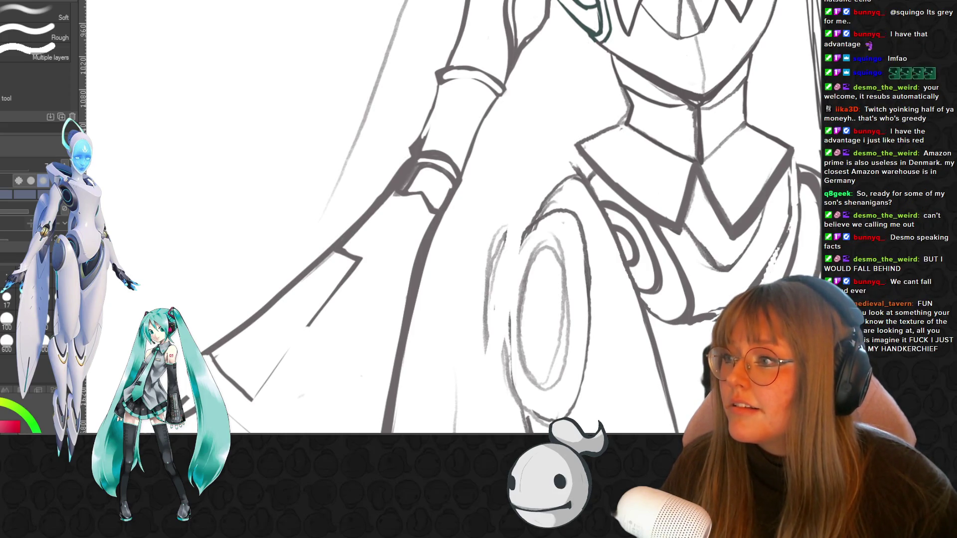
scroll(524, 239, right, 3)
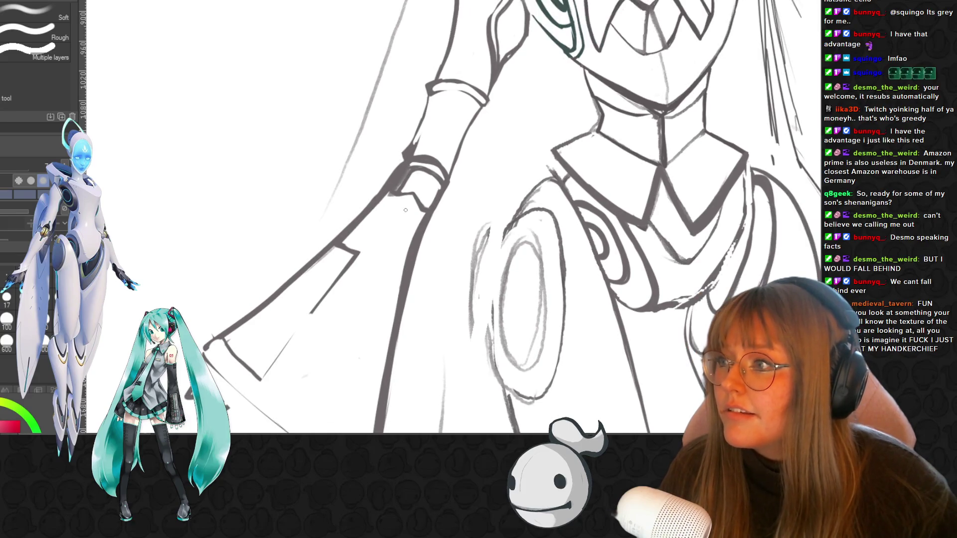
scroll(525, 238, down, 1)
scroll(519, 226, down, 1)
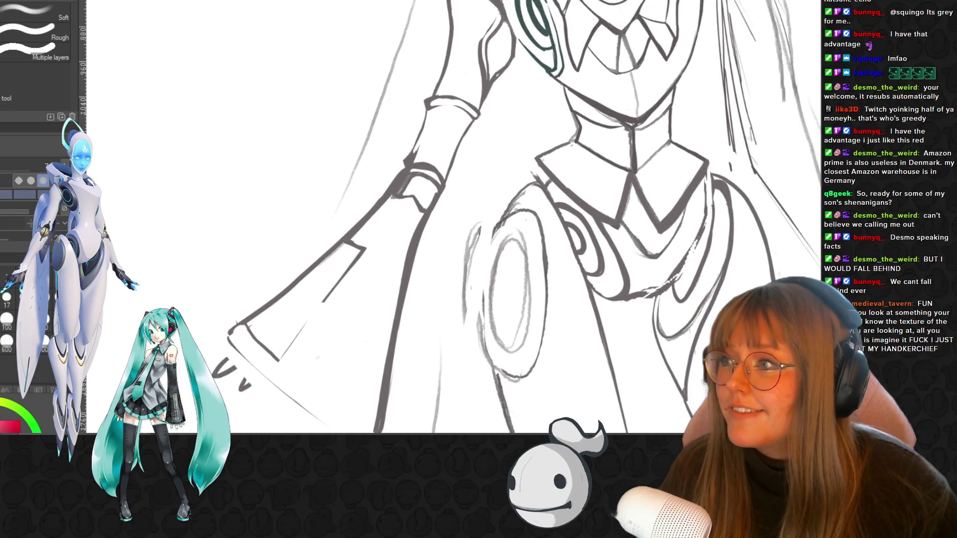
scroll(514, 212, down, 1)
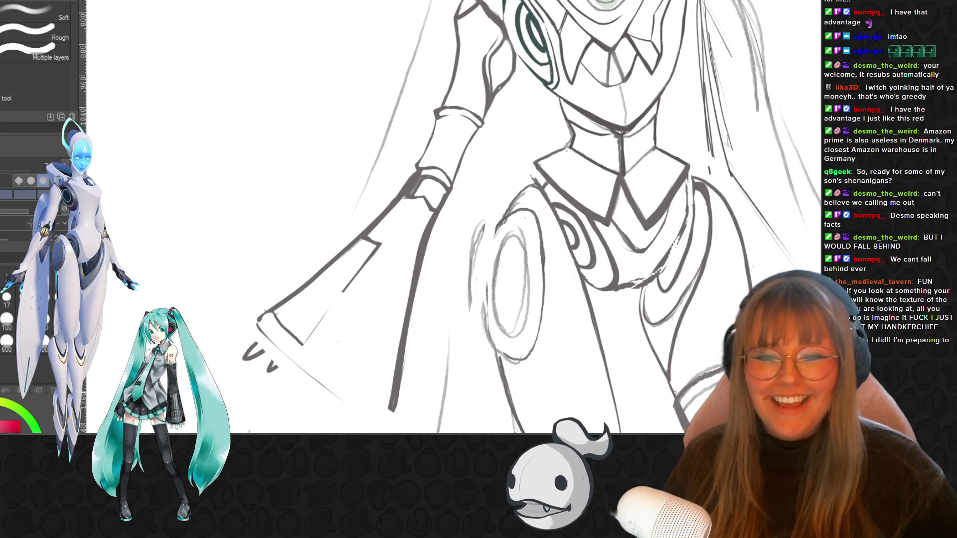
Zoom out to view the whole hooded figure
key(ctrl+minus)
key(ctrl+minus)
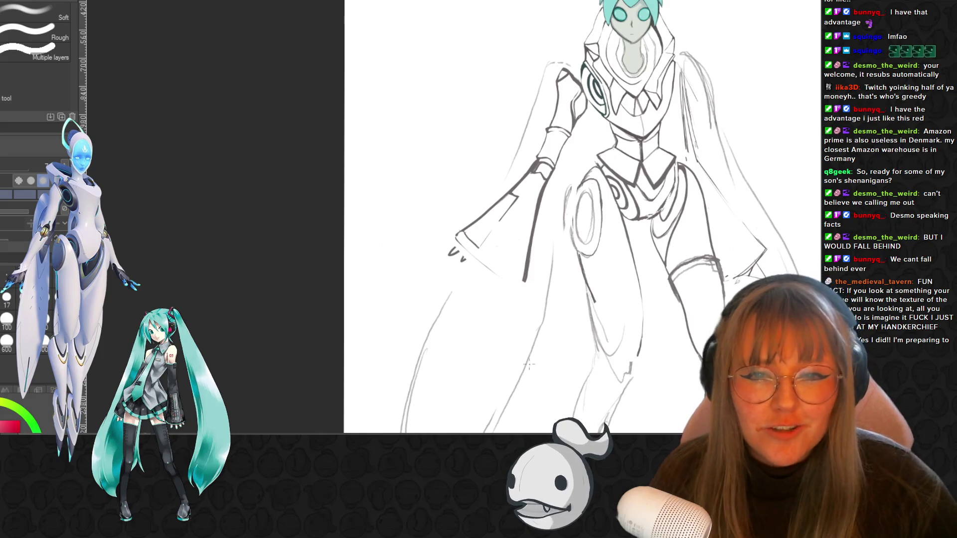
Pan the canvas to centre the collar and upper torso
drag(472, 219, 307, 219)
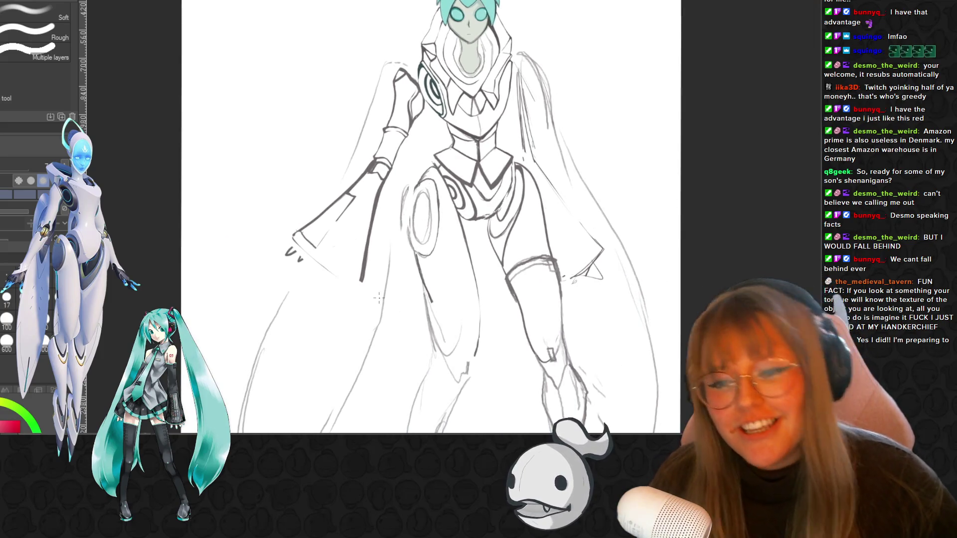
scroll(392, 177, up, 2)
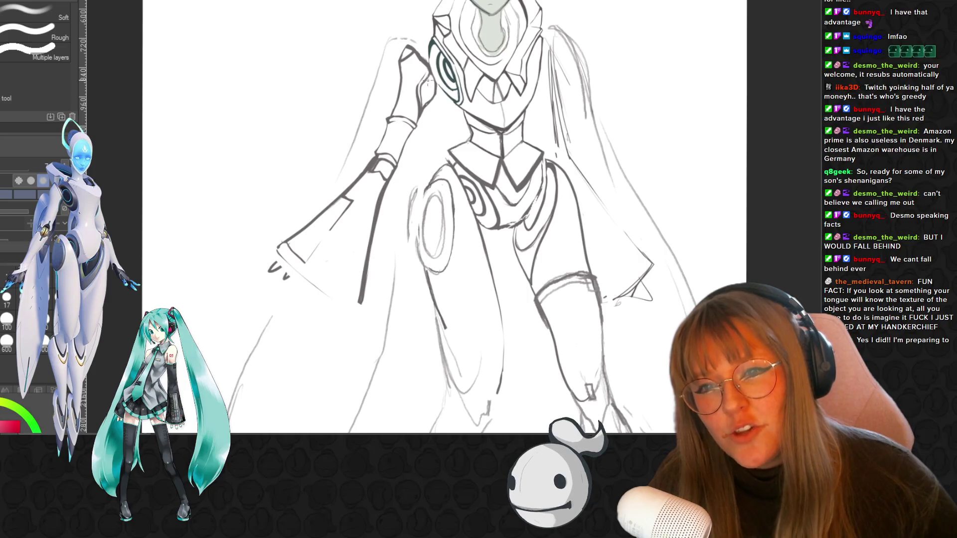
scroll(426, 30, up, 1)
scroll(426, 30, up, 1)
scroll(427, 30, up, 1)
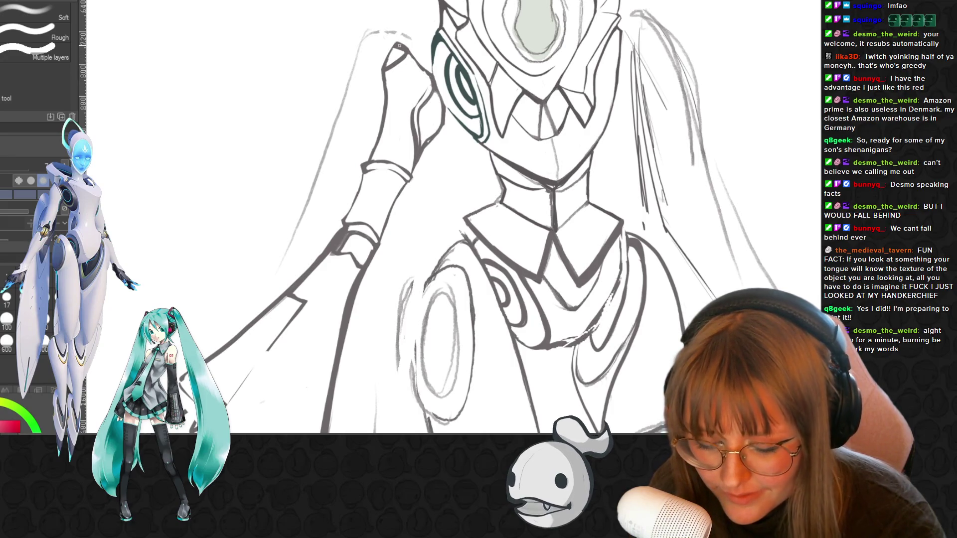
scroll(398, 44, up, 1)
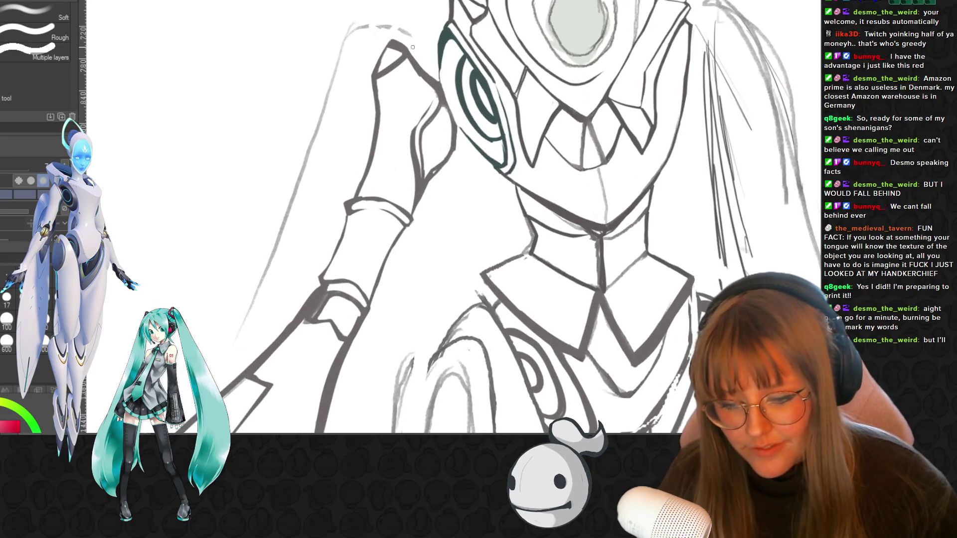